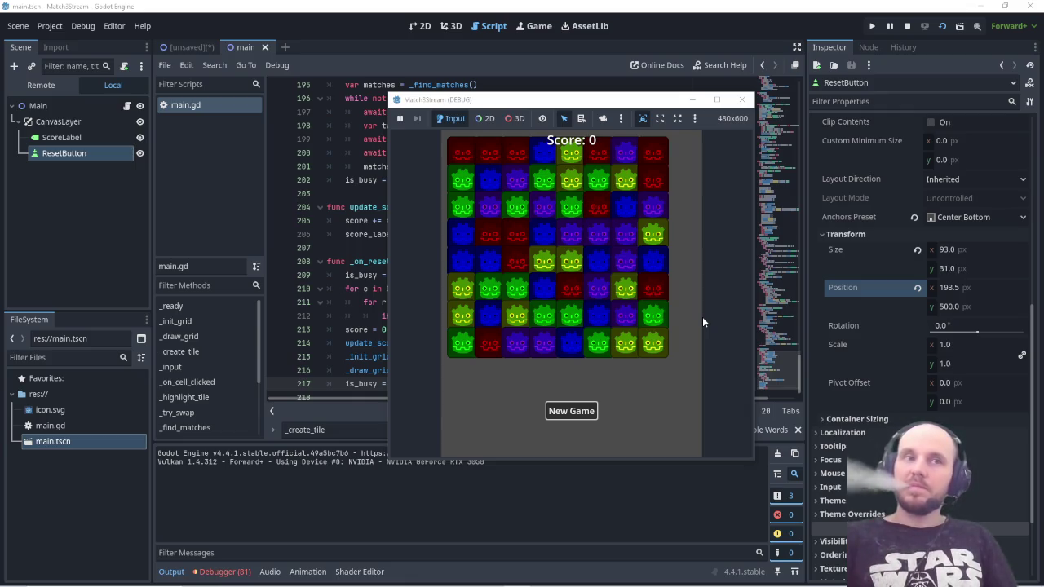
Step: Stop the running Match-3 game and show the Debugger's Errors list
{"action": "left_click", "coordinate": [742, 99]}
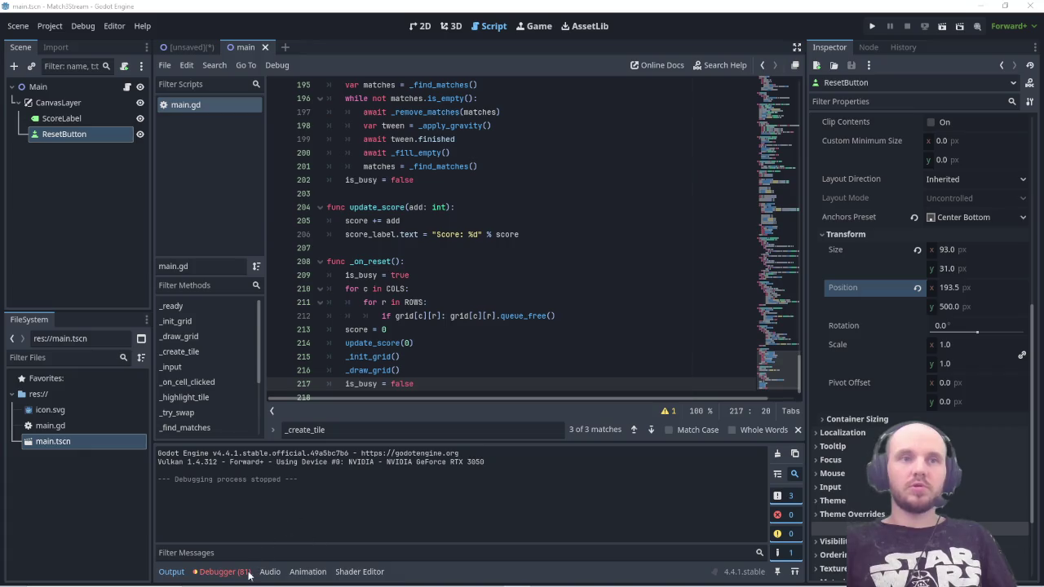
{"action": "left_click", "coordinate": [218, 572]}
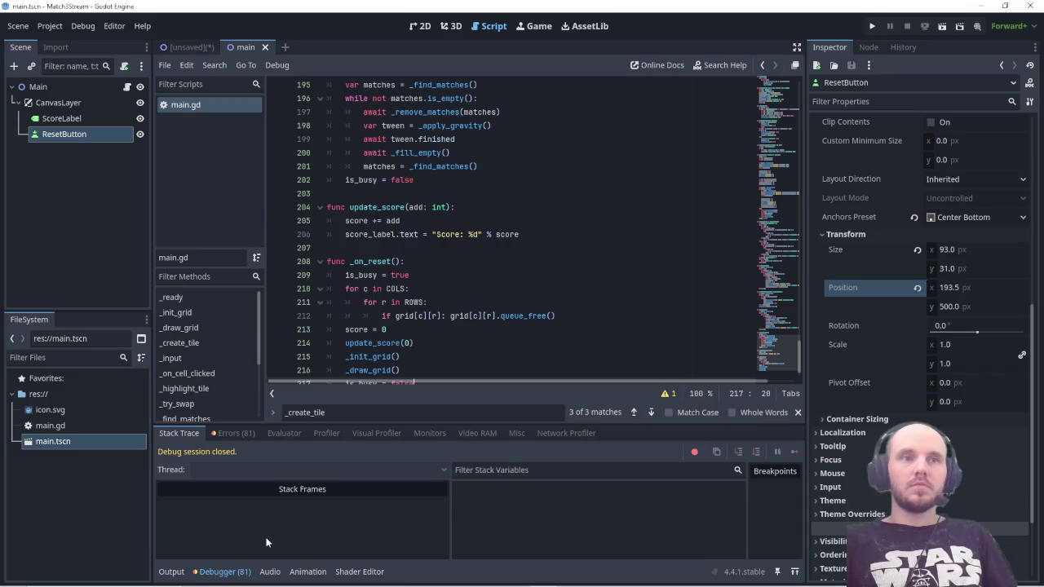
{"action": "left_click", "coordinate": [234, 433]}
Step: Scroll through the reported Tweener warnings in the Errors list
{"action": "scroll", "coordinate": [379, 506], "scroll_direction": "down", "scroll_amount": 1}
{"action": "scroll", "coordinate": [379, 506], "scroll_direction": "down", "scroll_amount": 1}
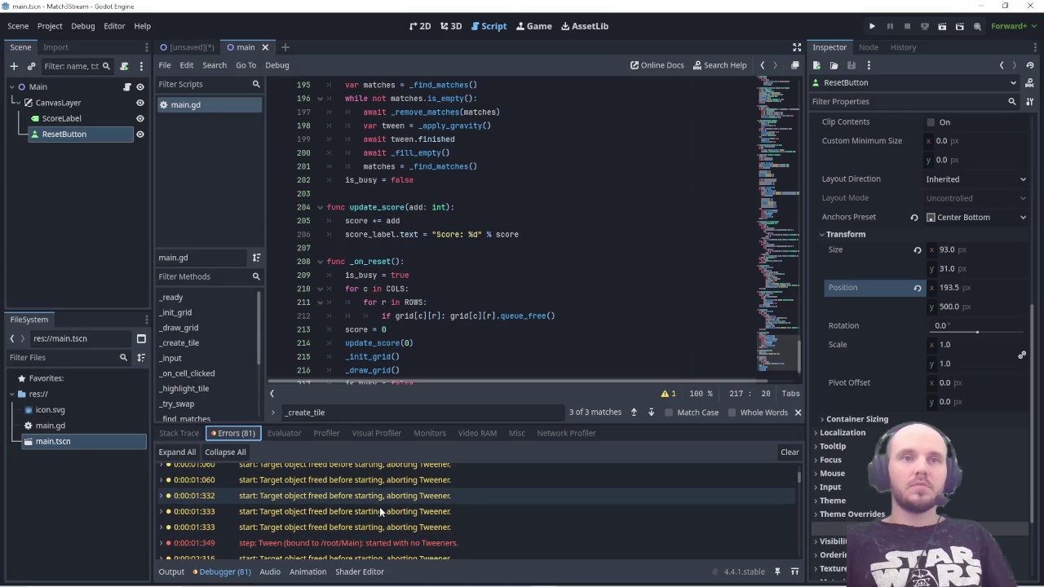
{"action": "scroll", "coordinate": [379, 507], "scroll_direction": "down", "scroll_amount": 1}
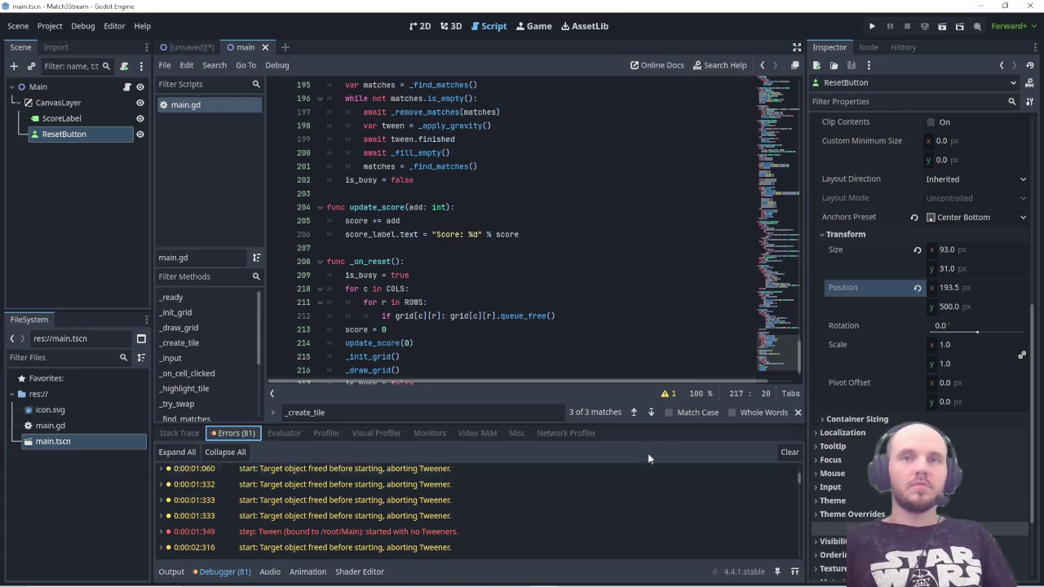
{"action": "left_click_drag", "start_coordinate": [799, 482], "coordinate": [803, 559]}
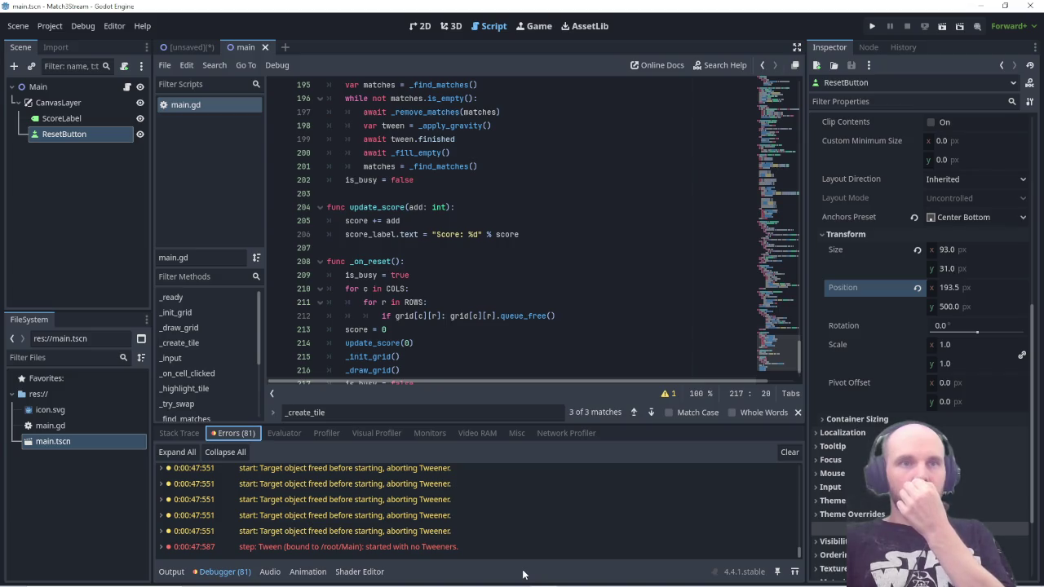
{"action": "scroll", "coordinate": [485, 547], "scroll_direction": "up", "scroll_amount": 1}
{"action": "scroll", "coordinate": [485, 545], "scroll_direction": "down", "scroll_amount": 1}
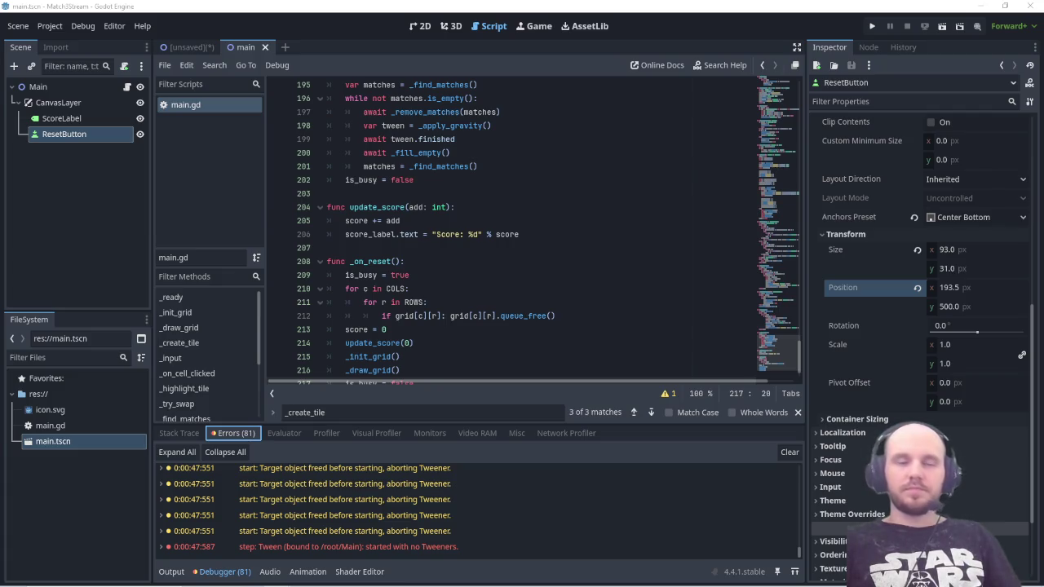
{"action": "left_click", "coordinate": [362, 413]}
Step: Replace the body of func _ready with the new code, delete the stray ')', and save main.gd
{"action": "key", "text": "ctrl+a"}
{"action": "type", "text": "func _ready"}
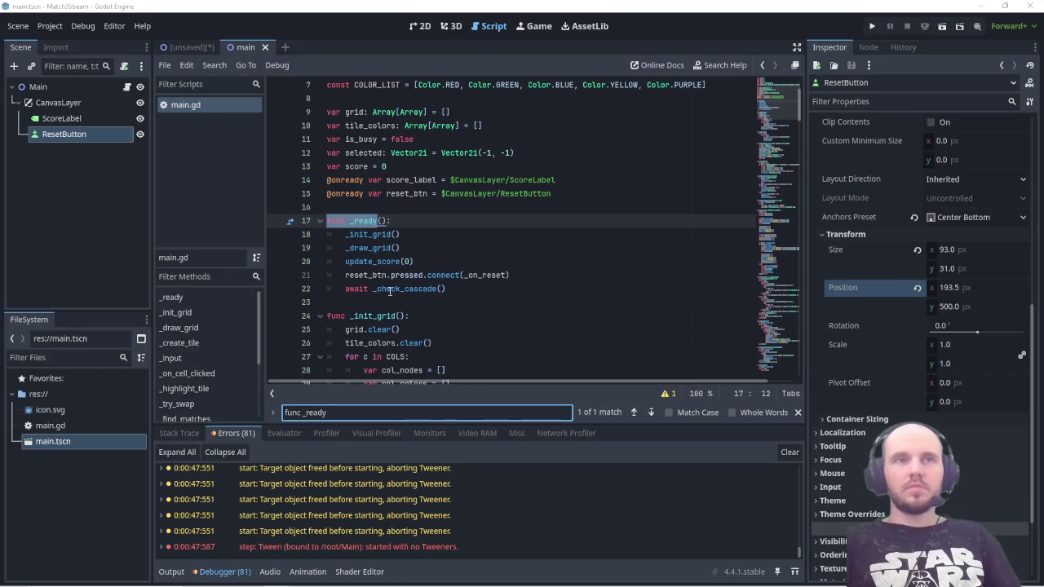
{"action": "left_click_drag", "start_coordinate": [336, 302], "coordinate": [319, 225]}
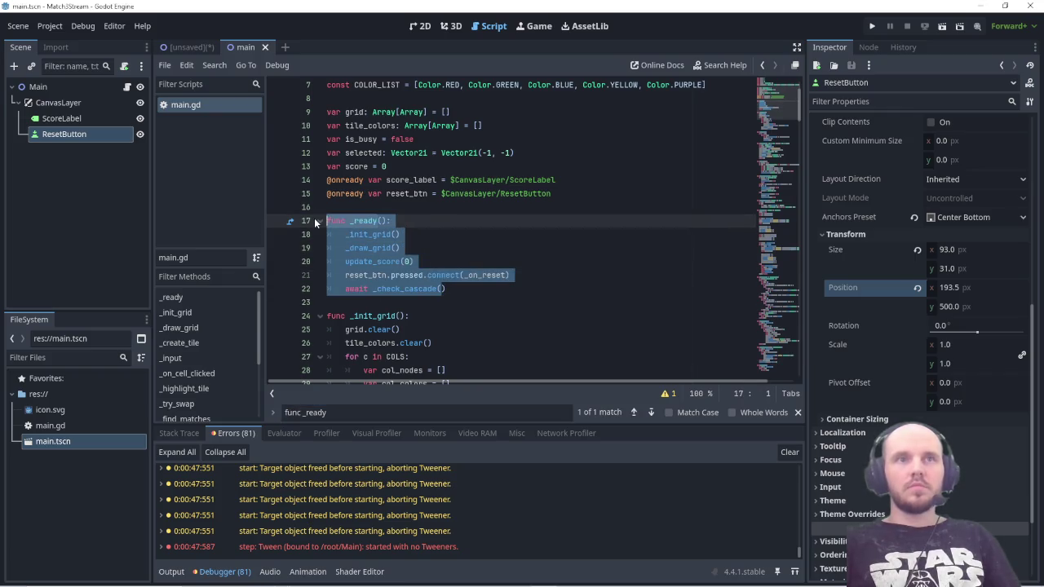
{"action": "type", "text": "func _ready(): \t_init_grid() \t_draw_grid() \tupdate_score(0) \treset_btn.pressed.connect(_on_reset) \t# Ждём один кадр и убираем все начальные совпадения \tawait get_tree().process_frame \tawait _check_cascade() \tis_busy = false"}
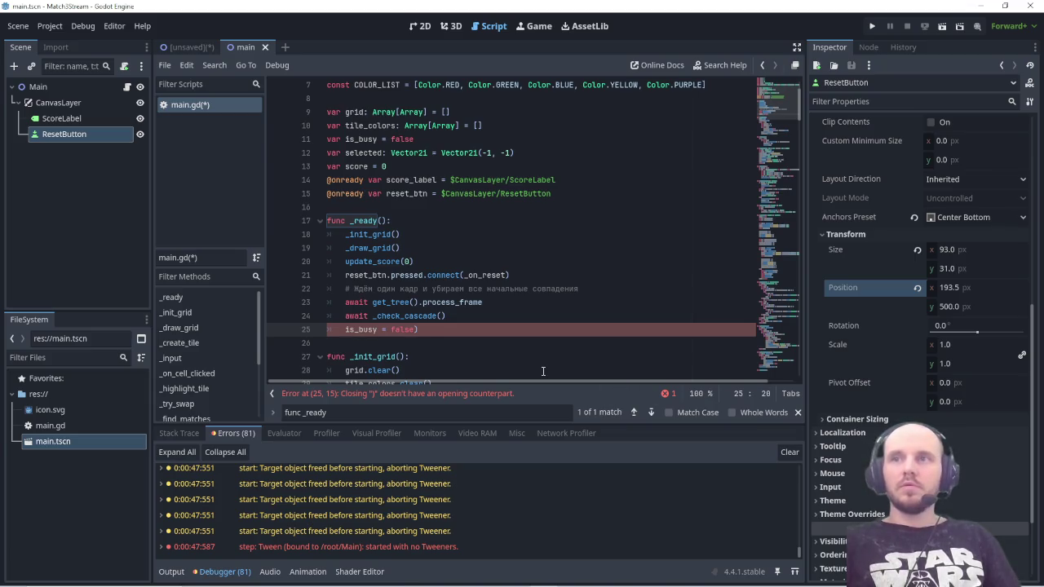
{"action": "key", "text": "Delete"}
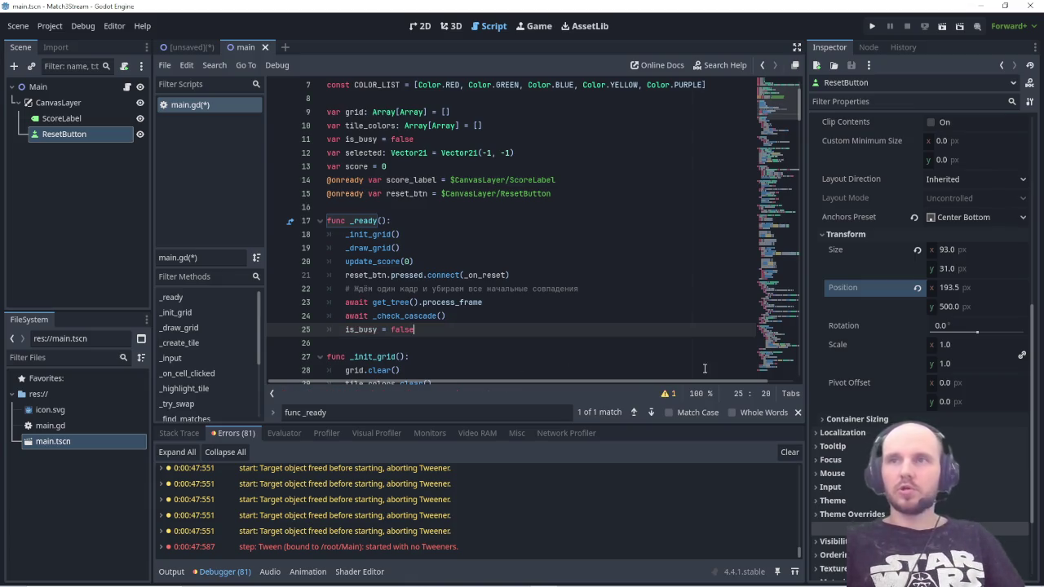
{"action": "key", "text": "ctrl+s"}
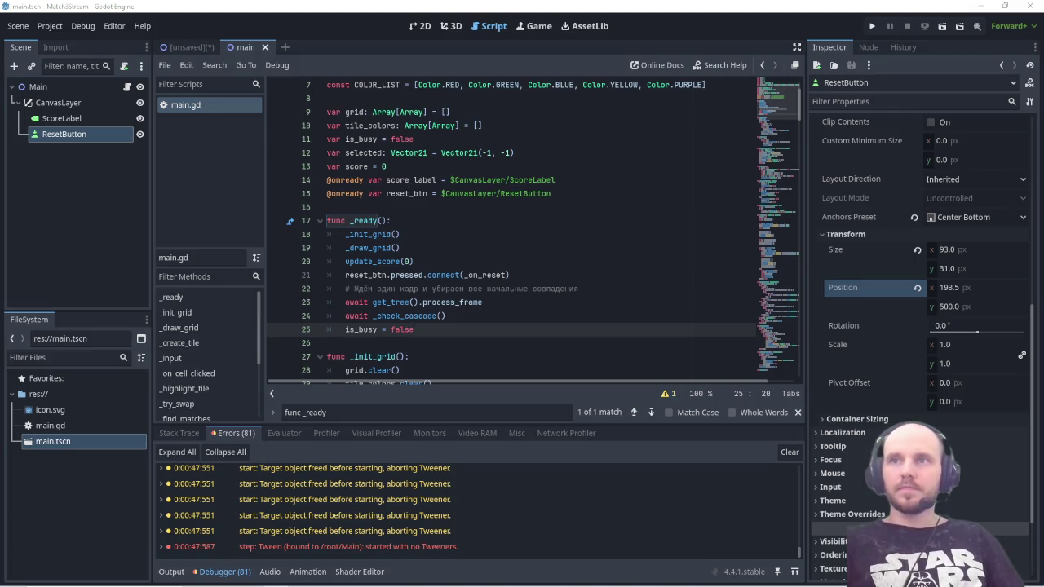
{"action": "key", "text": "ctrl+f"}
{"action": "type", "text": "func _check_cascade"}
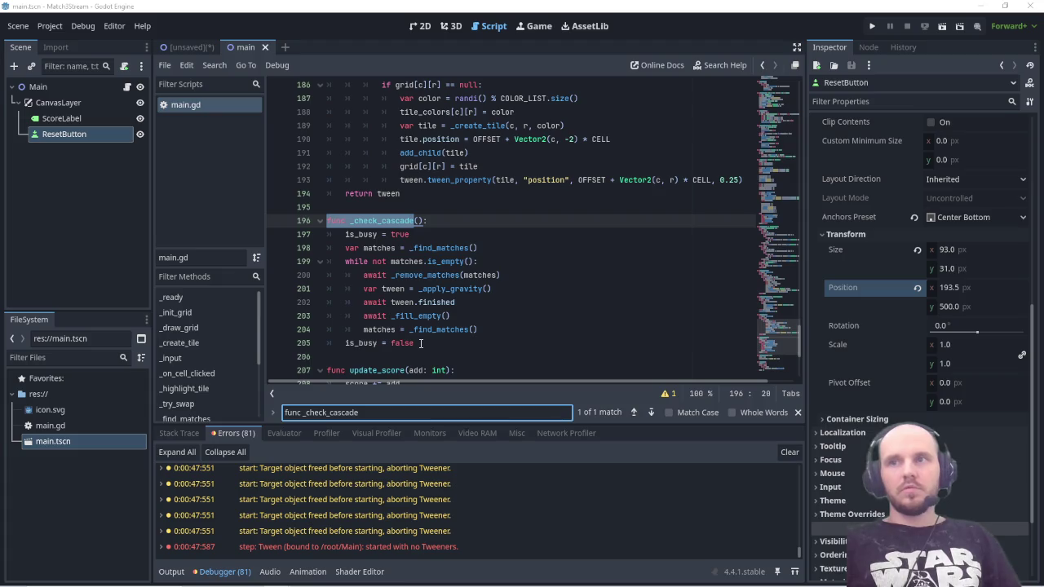
Step: Replace _check_cascade with the new version that has an iteration limit and pause
{"action": "mouse_move", "coordinate": [422, 343]}
{"action": "left_mouse_down"}
{"action": "mouse_move", "coordinate": [383, 330]}
{"action": "mouse_move", "coordinate": [326, 221]}
{"action": "left_mouse_up"}
{"action": "type", "text": "func _check_cascade(): \tvar iterations = 0 \tvar max_iterations = 10  # Защита от бесконечного цикла \tvar matches = _find_matches()  \twhile not matches.is_empty() and iterations < max_iterations: \t\titerations += 1 \t\tawait _remove_matches(matches) \t\tvar tween = _apply_gravity() \t\tawait tween.finished \t\tawait _fill_empty() \t\tawait get_tree().create_timer(0.1).timeout  # Небольшая пауза \t\tmatches = _find_matches()"}
{"action": "scroll", "coordinate": [479, 286], "scroll_direction": "down", "scroll_amount": 2}
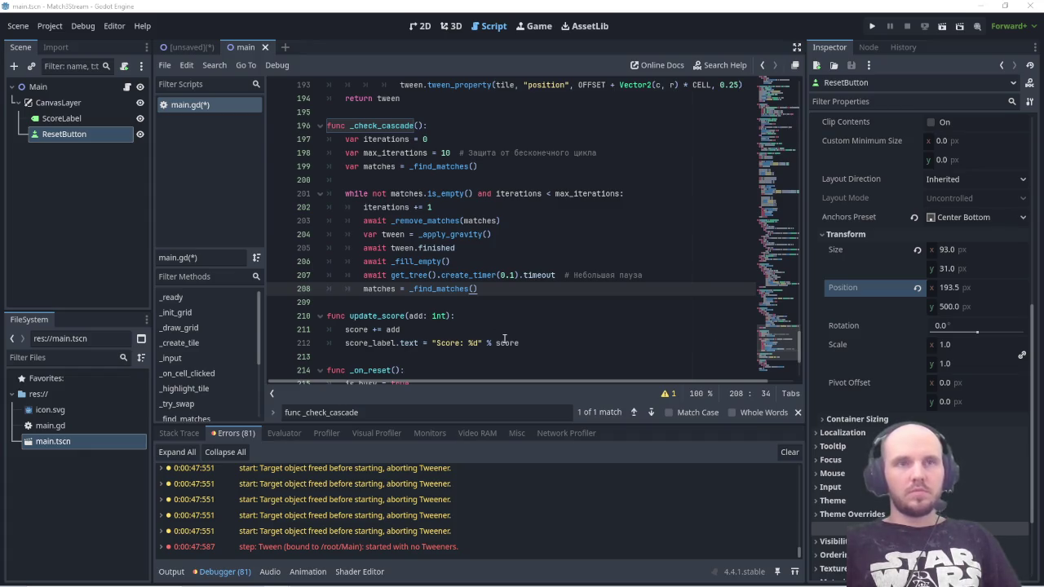
Step: Replace _fill_empty with the parallel-animation version, save, and run the game with F5
{"action": "triple_click", "coordinate": [365, 416]}
{"action": "type", "text": "func _fill_empty"}
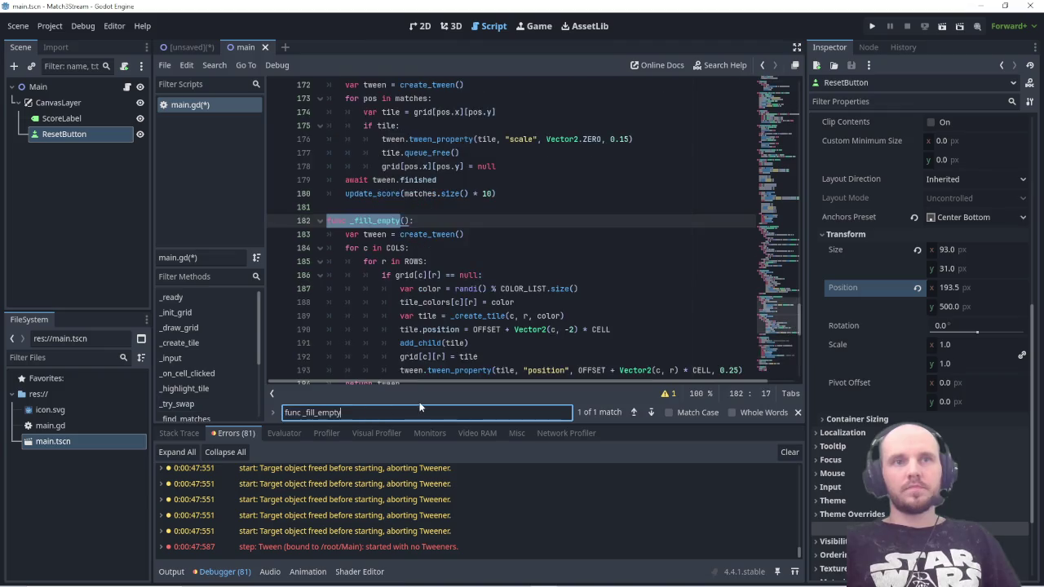
{"action": "scroll", "coordinate": [498, 313], "scroll_direction": "down", "scroll_amount": 2}
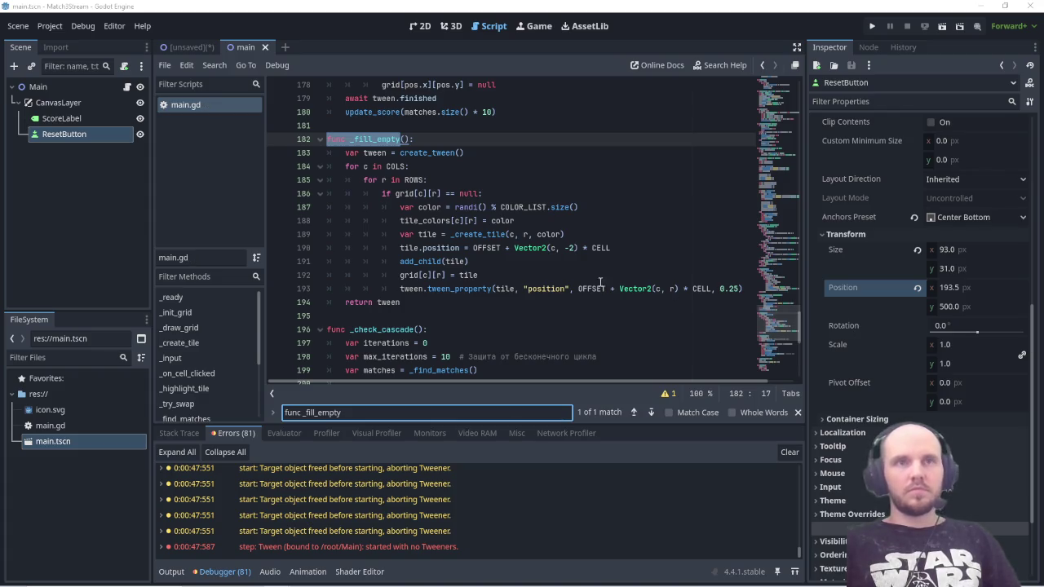
{"action": "left_click_drag", "start_coordinate": [401, 302], "coordinate": [381, 247]}
{"action": "left_click_drag", "start_coordinate": [365, 198], "coordinate": [328, 139]}
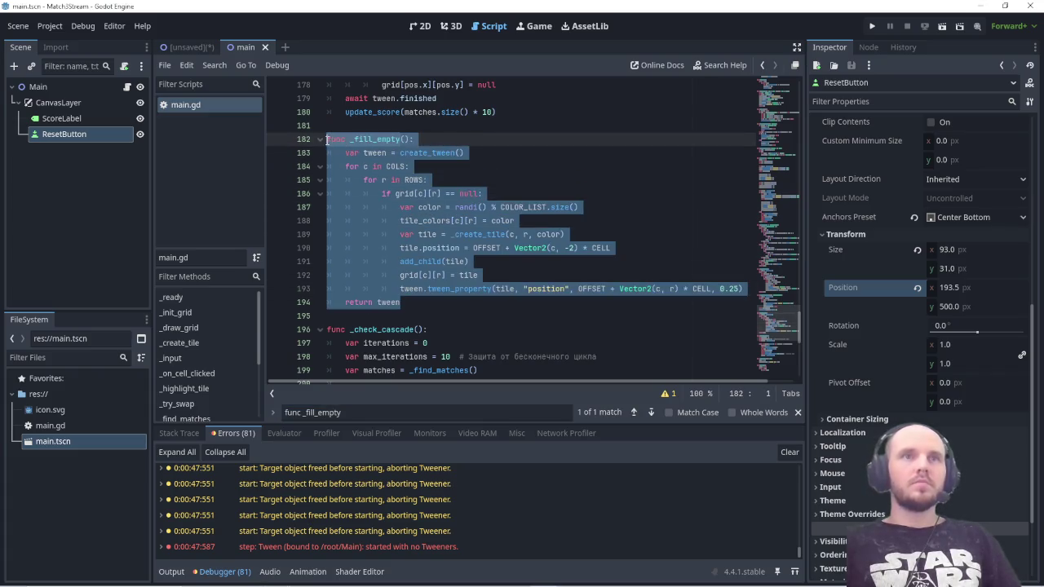
{"action": "key", "text": "ctrl+v"}
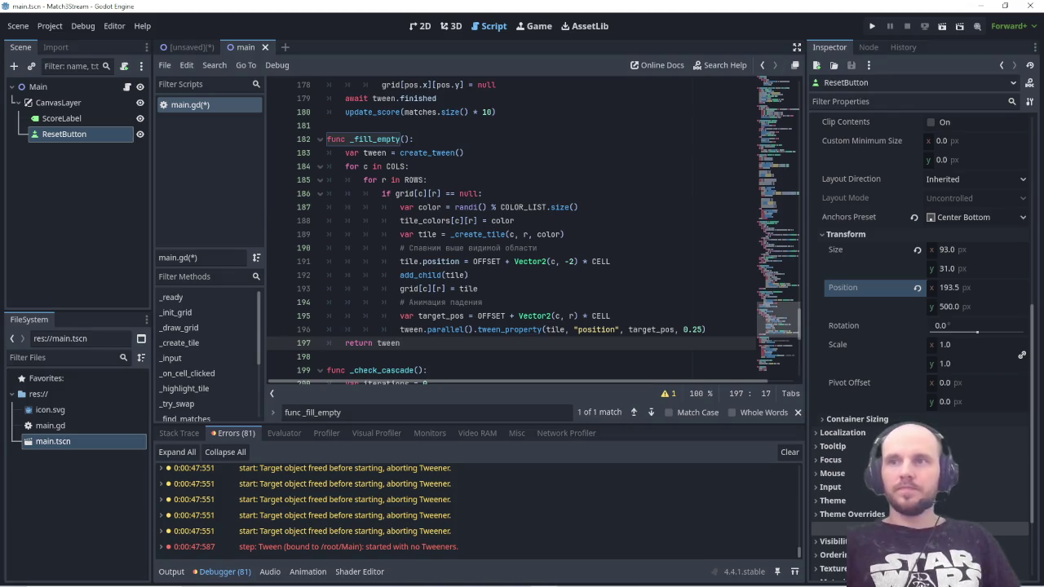
{"action": "key", "text": "ctrl+s"}
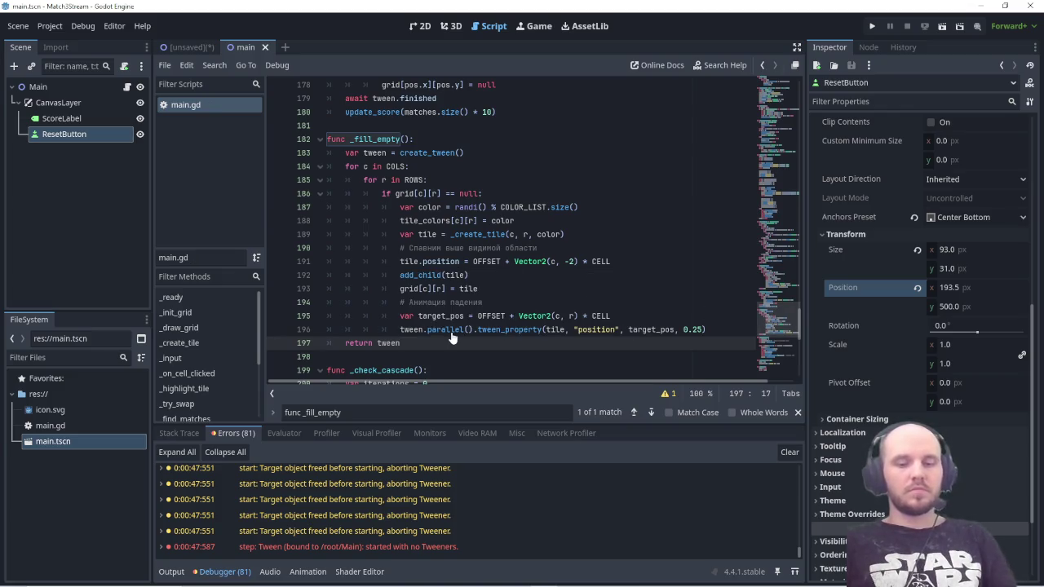
{"action": "key", "text": "F5"}
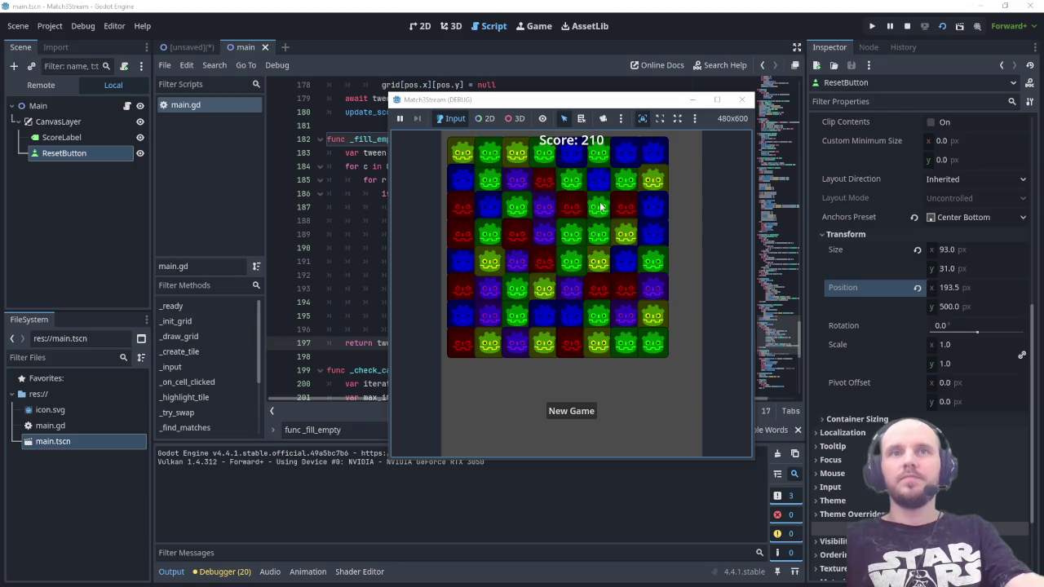
Step: Play several tile swaps to test matching, reaching Score: 600
{"action": "left_click_drag", "start_coordinate": [600, 207], "coordinate": [600, 176]}
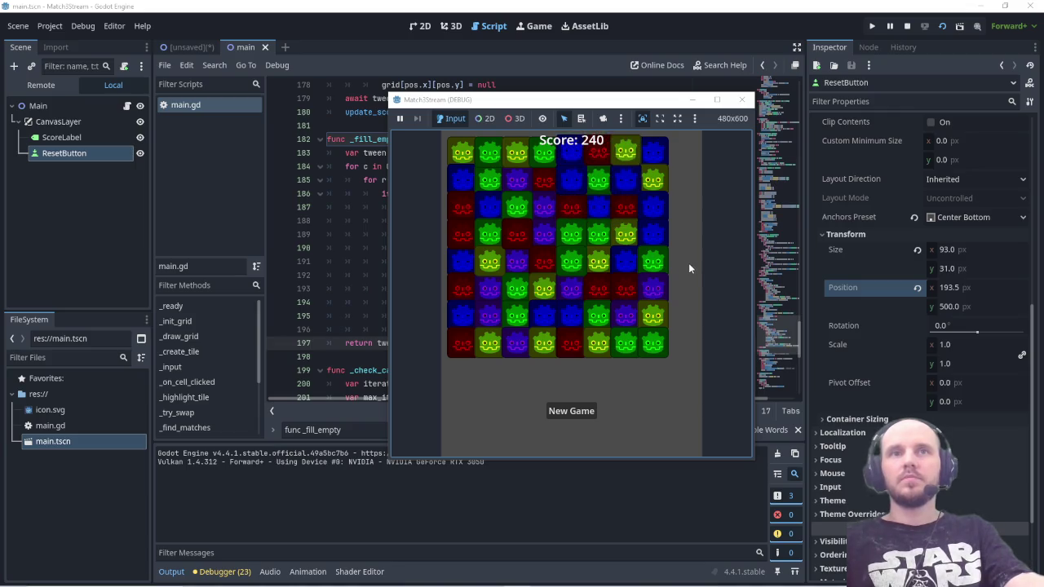
{"action": "left_click_drag", "start_coordinate": [604, 198], "coordinate": [602, 175]}
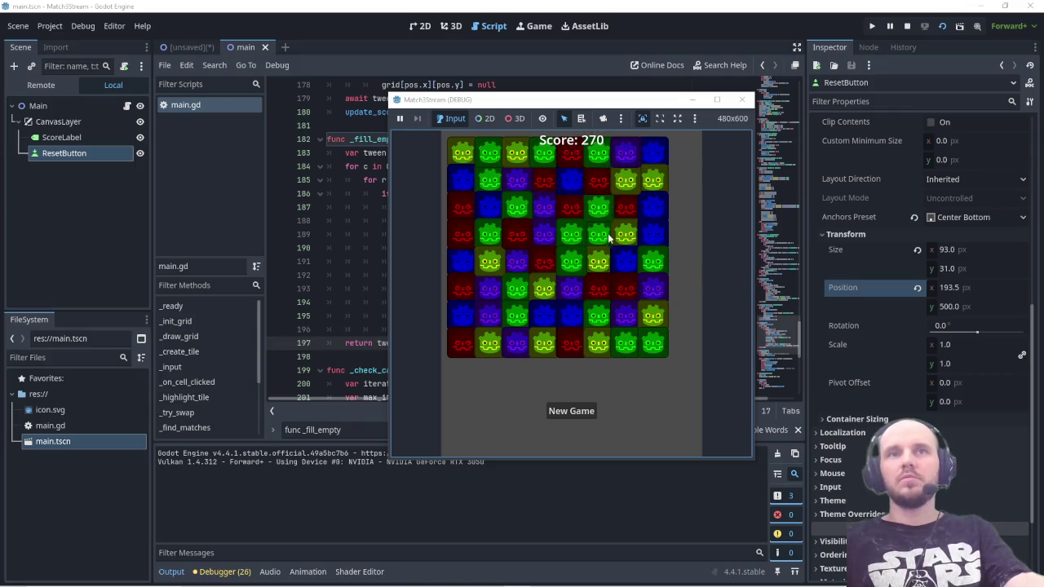
{"action": "left_click", "coordinate": [600, 216]}
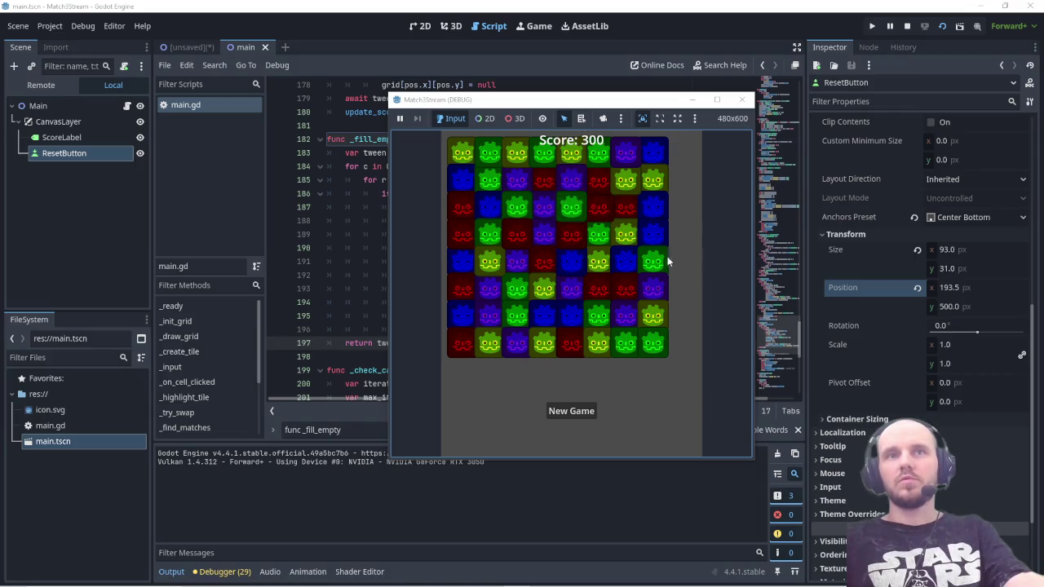
{"action": "left_click", "coordinate": [604, 236]}
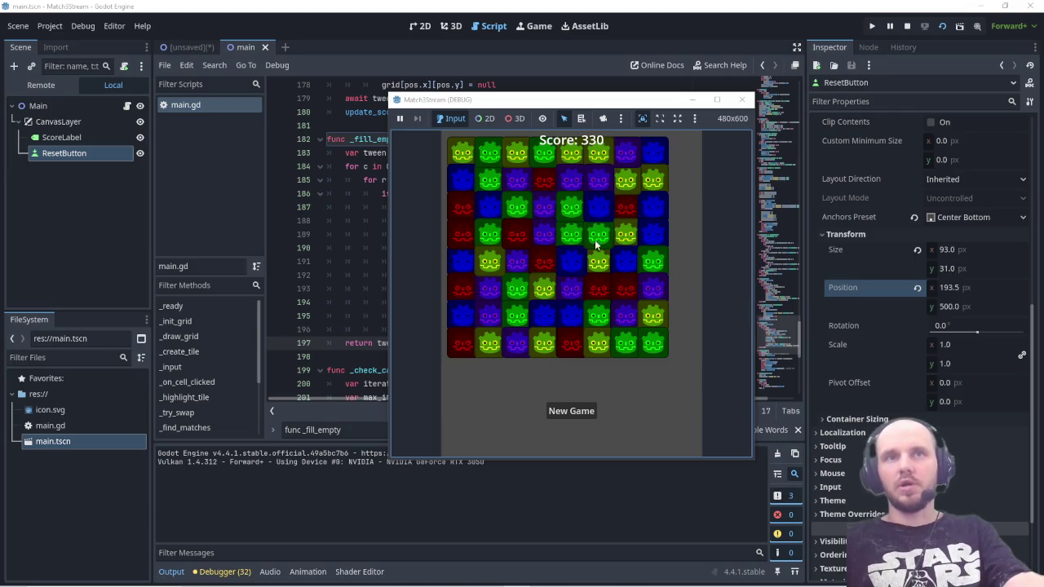
{"action": "left_click", "coordinate": [520, 210]}
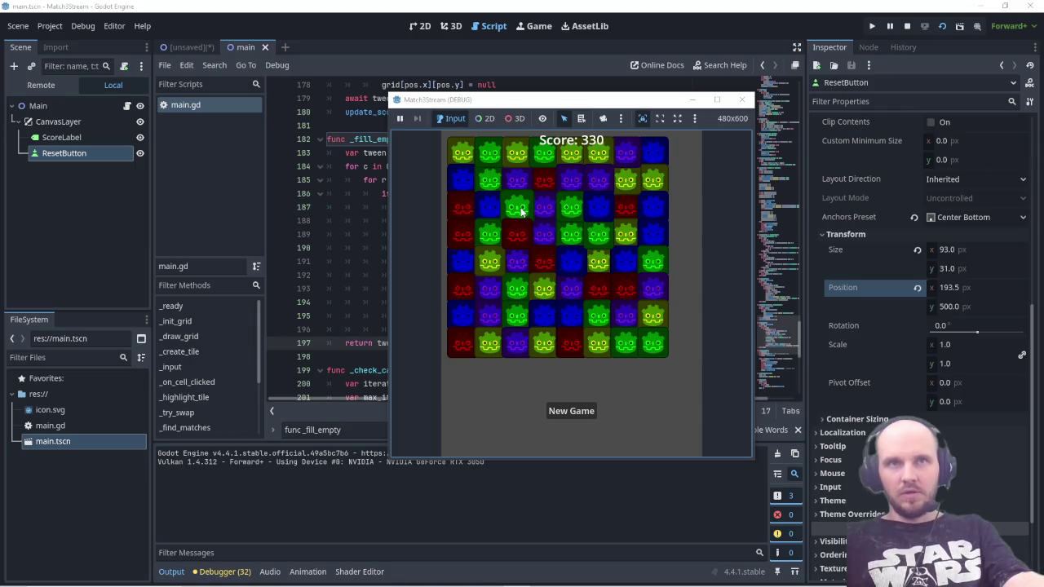
{"action": "left_click", "coordinate": [514, 184]}
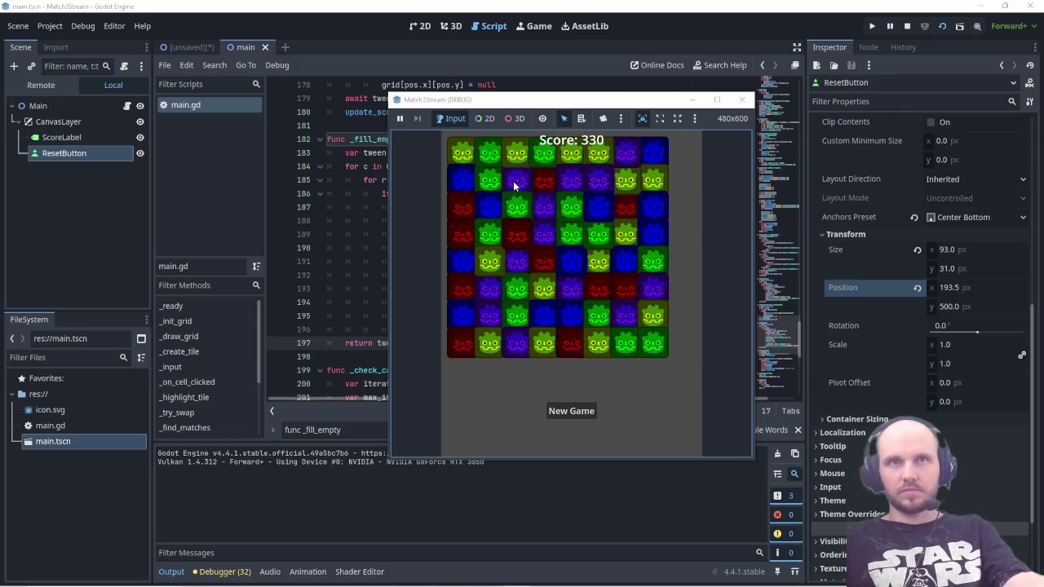
{"action": "left_click", "coordinate": [519, 164]}
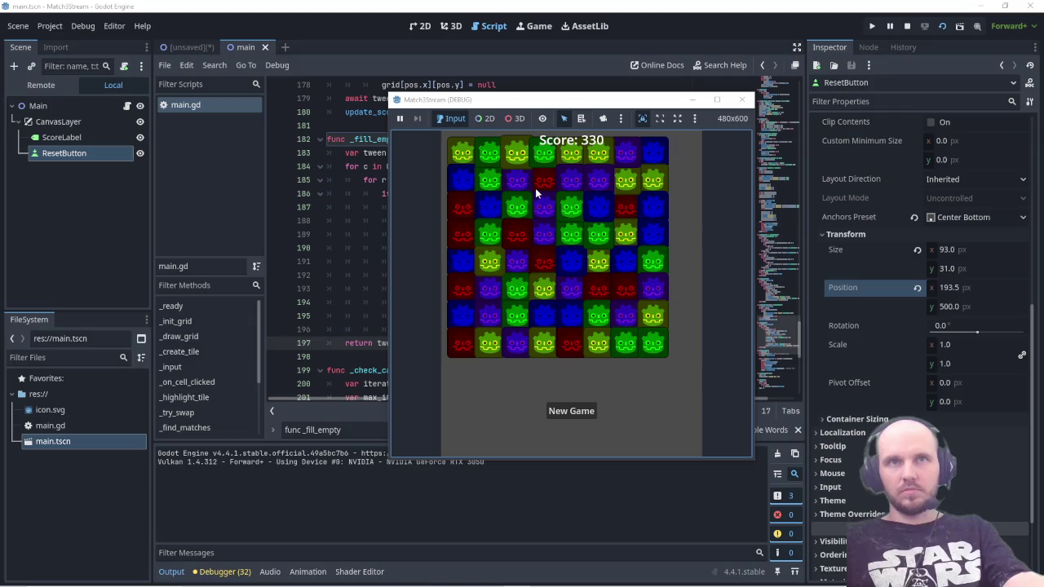
{"action": "left_click", "coordinate": [520, 181]}
{"action": "left_click", "coordinate": [520, 181]}
{"action": "left_click", "coordinate": [545, 181]}
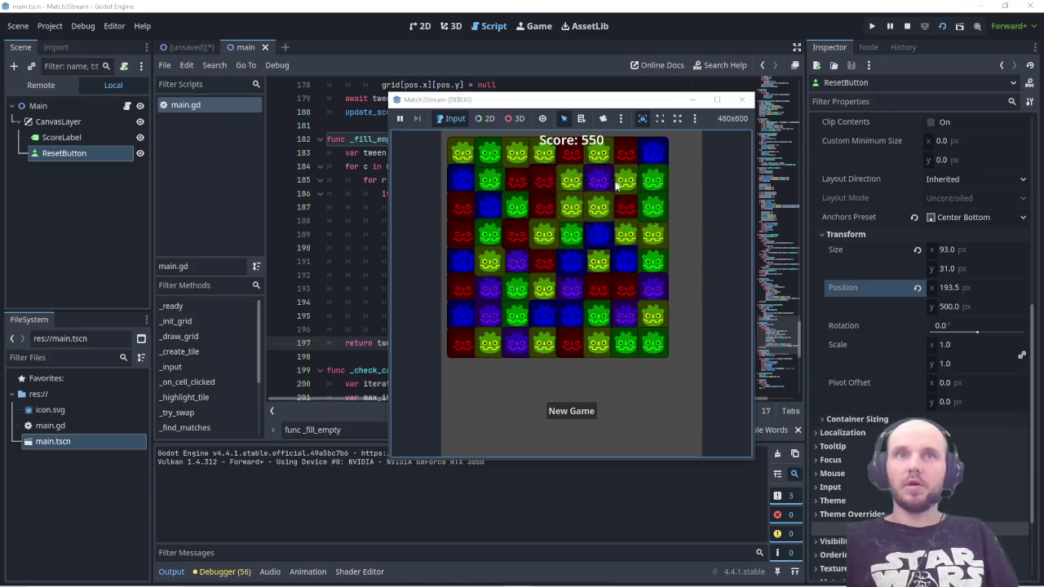
{"action": "left_click", "coordinate": [604, 163]}
{"action": "left_click", "coordinate": [598, 182]}
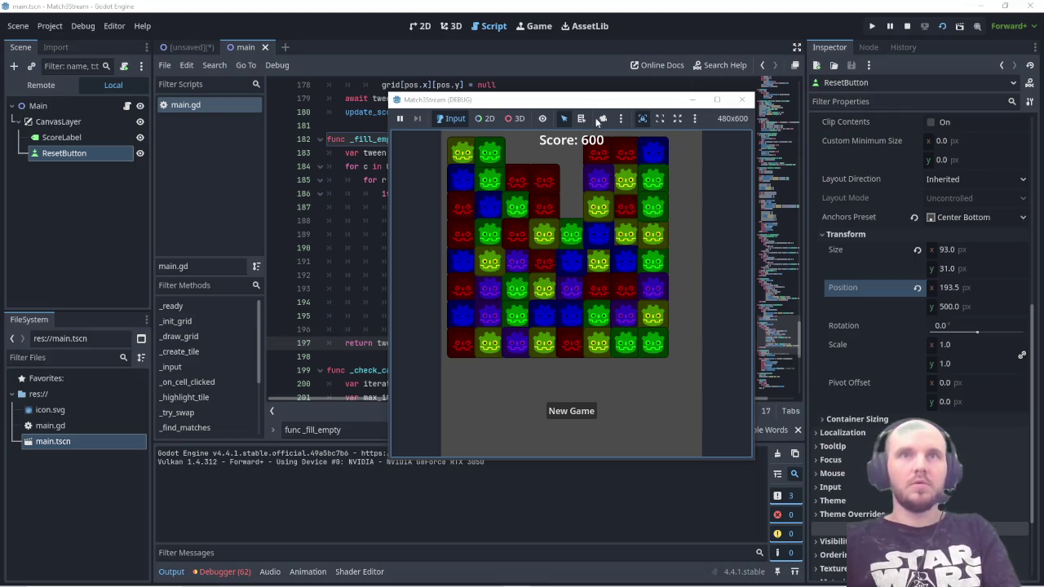
Step: Check the debugger's error list, then bring the Match3Stream (DEBUG) window forward, lower on screen
{"action": "left_click_drag", "start_coordinate": [603, 101], "coordinate": [749, 99]}
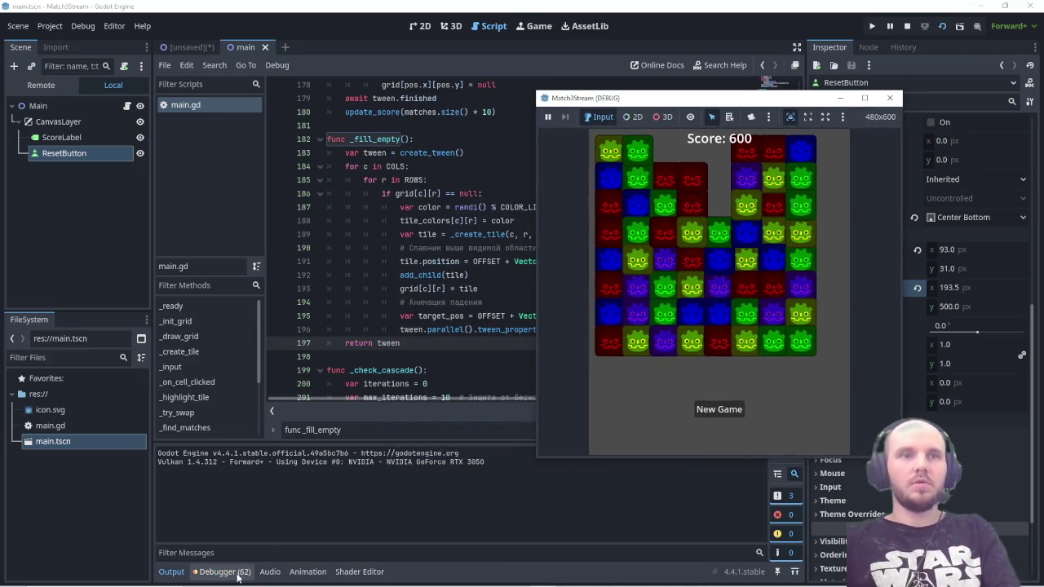
{"action": "left_click", "coordinate": [239, 573]}
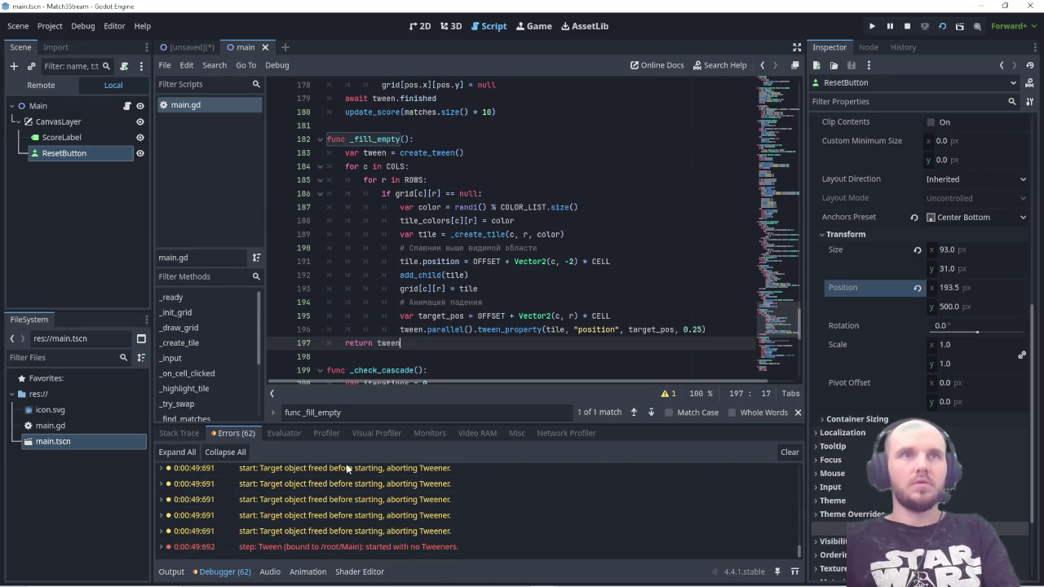
{"action": "mouse_move", "coordinate": [544, 579]}
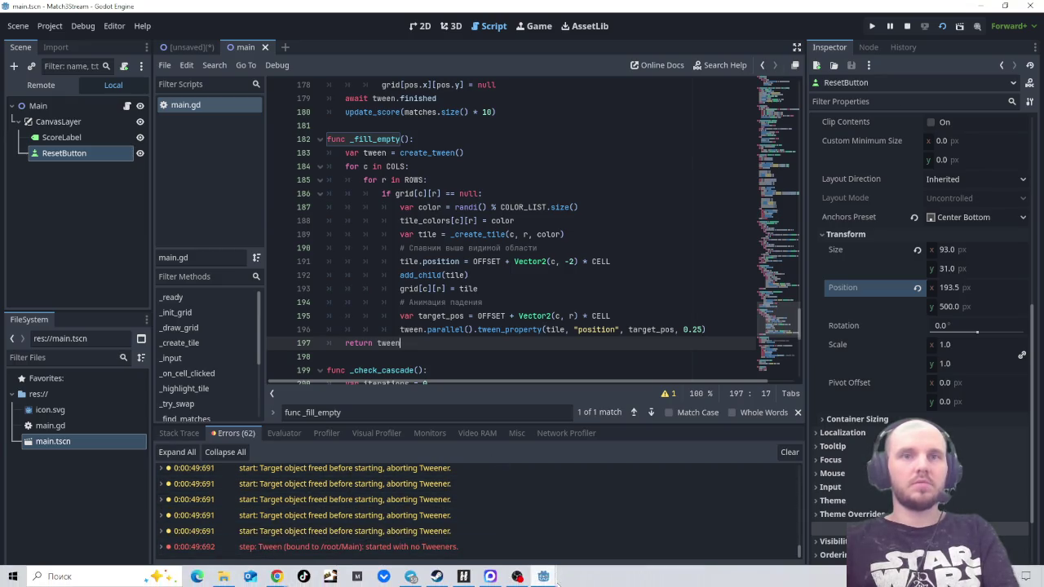
{"action": "left_click", "coordinate": [621, 542]}
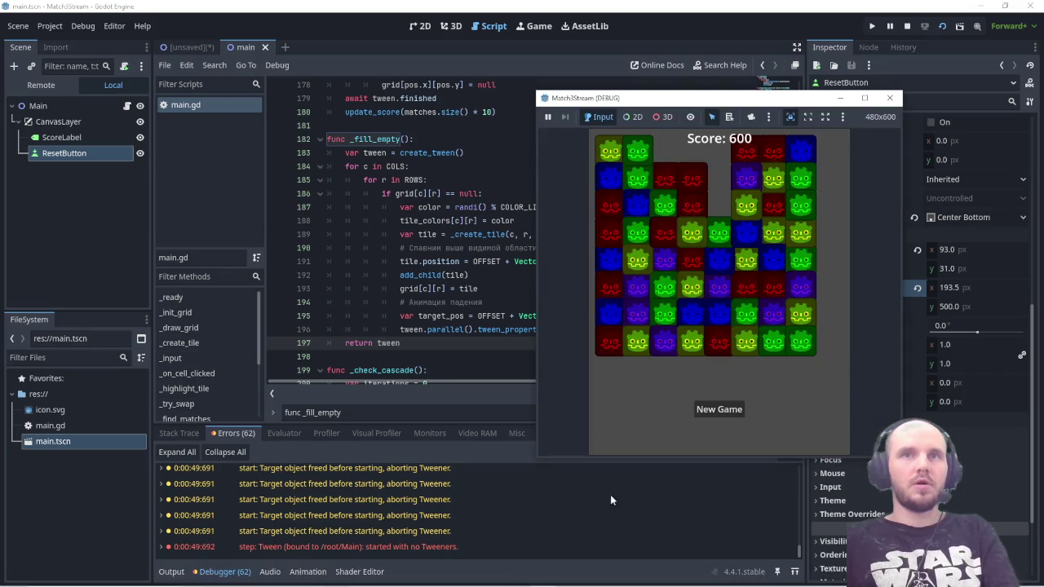
{"action": "mouse_move", "coordinate": [733, 100]}
{"action": "left_mouse_down"}
{"action": "mouse_move", "coordinate": [760, 203]}
{"action": "mouse_move", "coordinate": [706, 203]}
{"action": "left_mouse_up"}
{"action": "key", "text": "Print"}
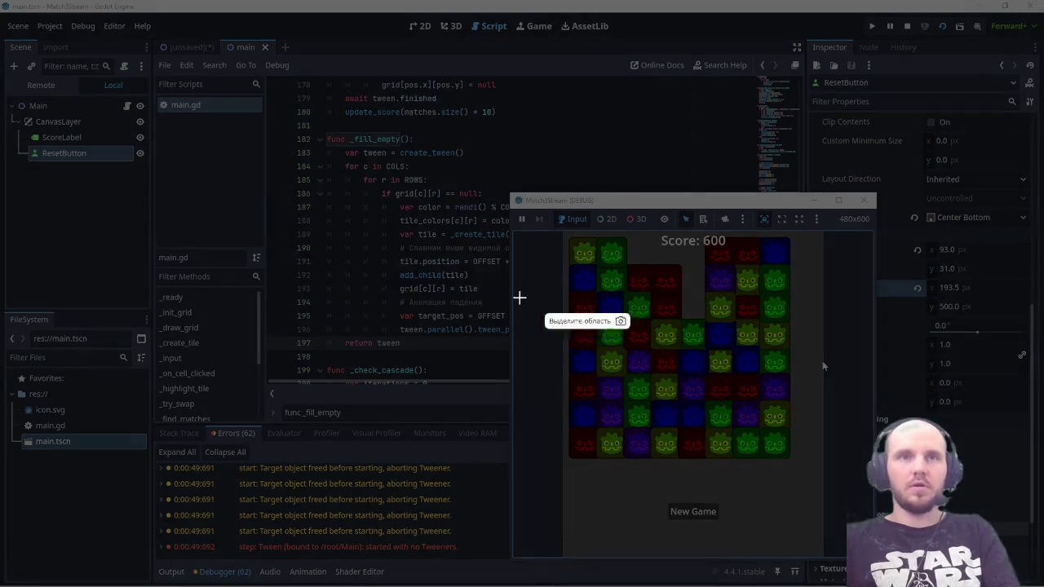
Step: Snip the region covering the code editor and the running game board
{"action": "mouse_move", "coordinate": [114, 151]}
{"action": "left_mouse_down"}
{"action": "mouse_move", "coordinate": [585, 434]}
{"action": "mouse_move", "coordinate": [835, 559]}
{"action": "mouse_move", "coordinate": [876, 566]}
{"action": "mouse_move", "coordinate": [877, 584]}
{"action": "left_mouse_up"}
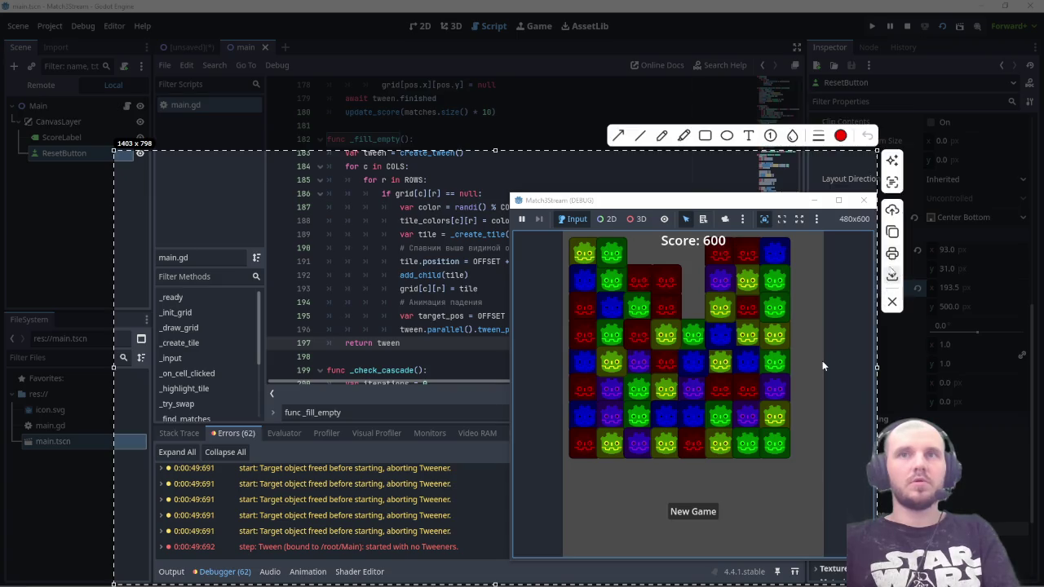
{"action": "key", "text": "ctrl+c"}
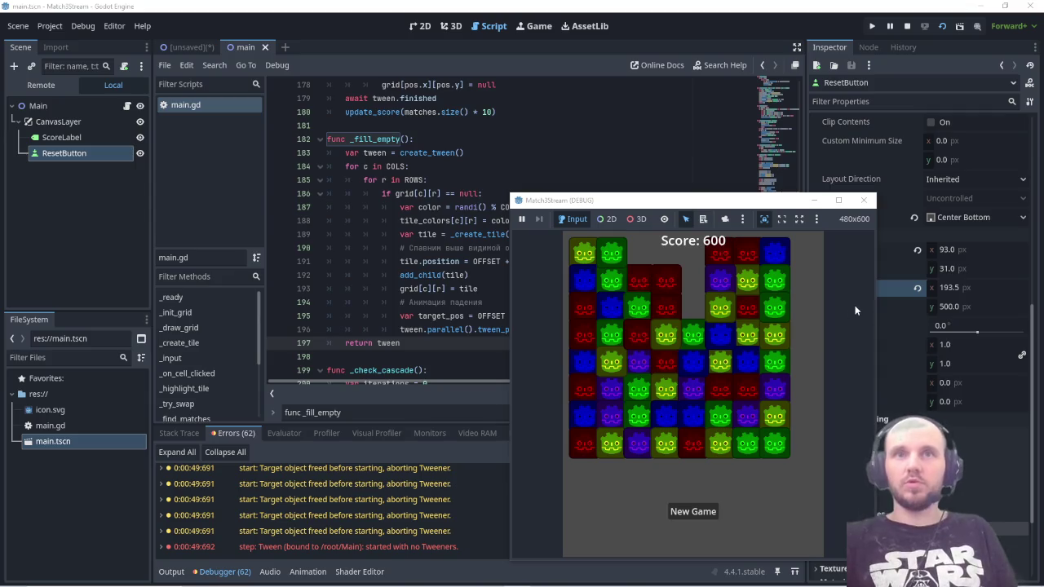
Step: Move the game window up-left, then close it to stop the scene
{"action": "left_click_drag", "start_coordinate": [645, 194], "coordinate": [442, 103]}
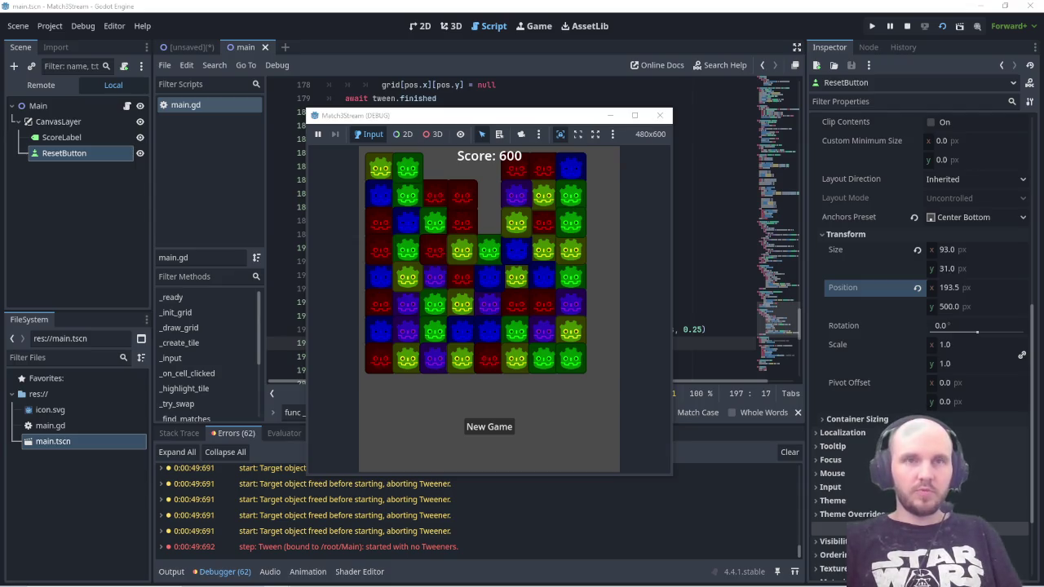
{"action": "left_click", "coordinate": [661, 115]}
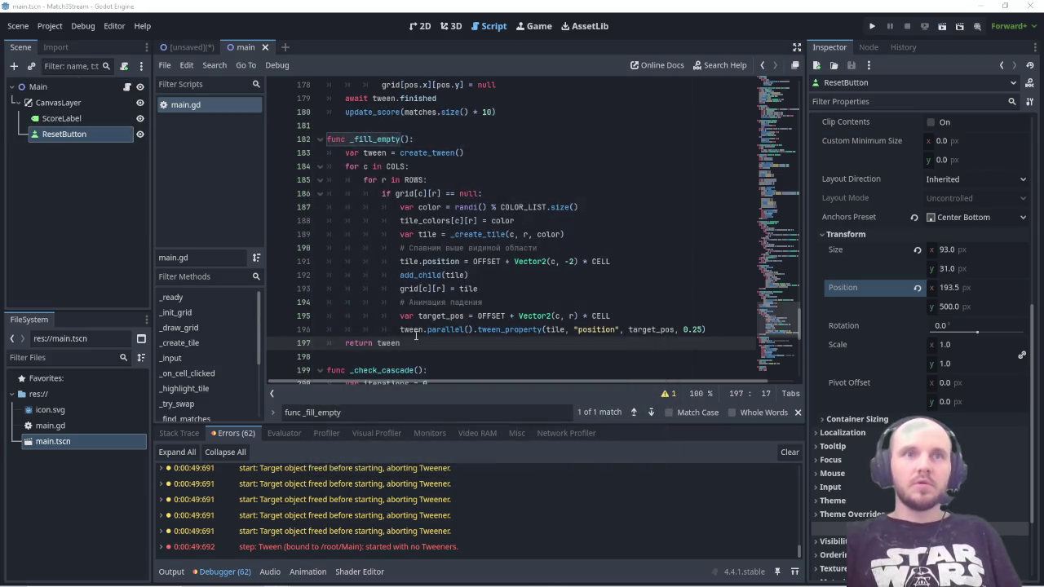
Step: Find func _apply_gravity, paste the new version over it, and save
{"action": "triple_click", "coordinate": [345, 412]}
{"action": "type", "text": "func _apply_gravity"}
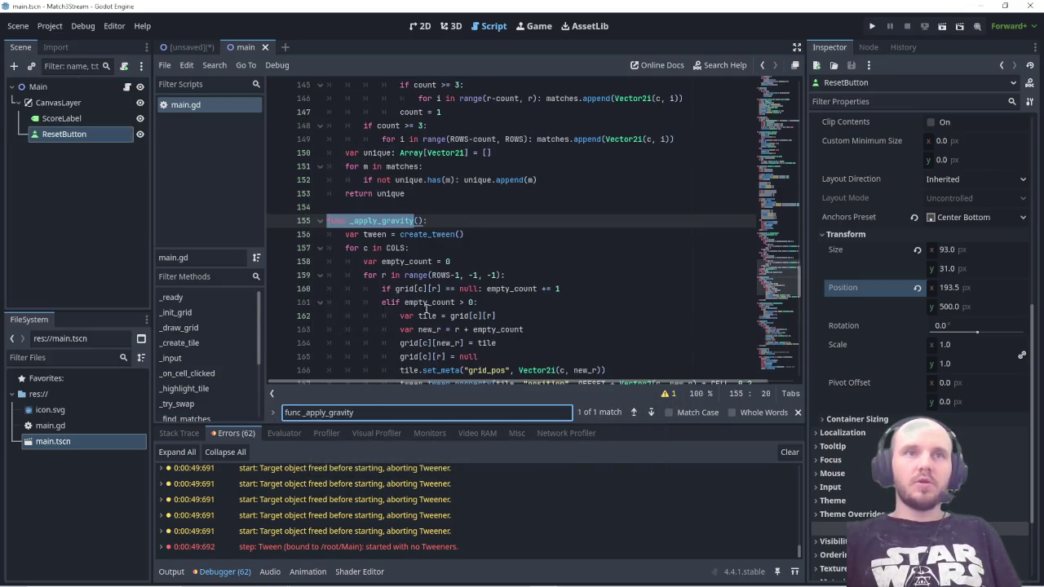
{"action": "scroll", "coordinate": [445, 275], "scroll_direction": "down", "scroll_amount": 2}
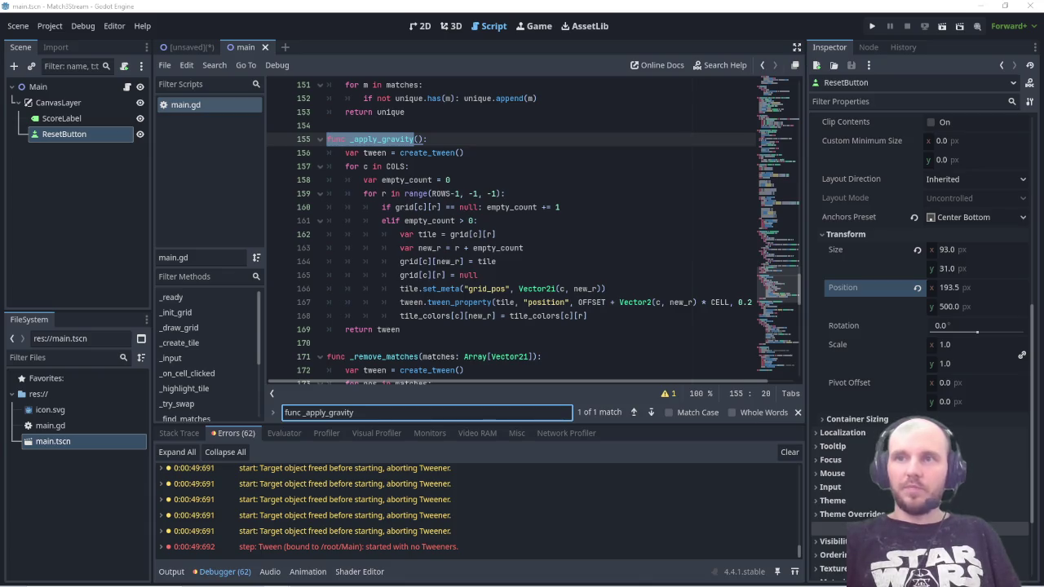
{"action": "left_click_drag", "start_coordinate": [400, 315], "coordinate": [329, 140]}
{"action": "key", "text": "ctrl+v"}
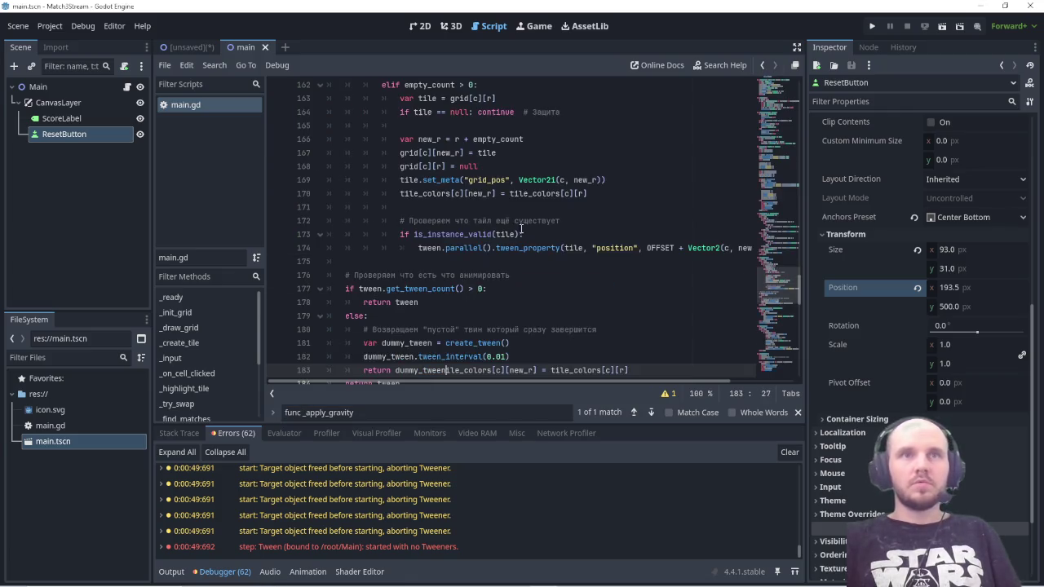
{"action": "scroll", "coordinate": [440, 297], "scroll_direction": "down", "scroll_amount": 2}
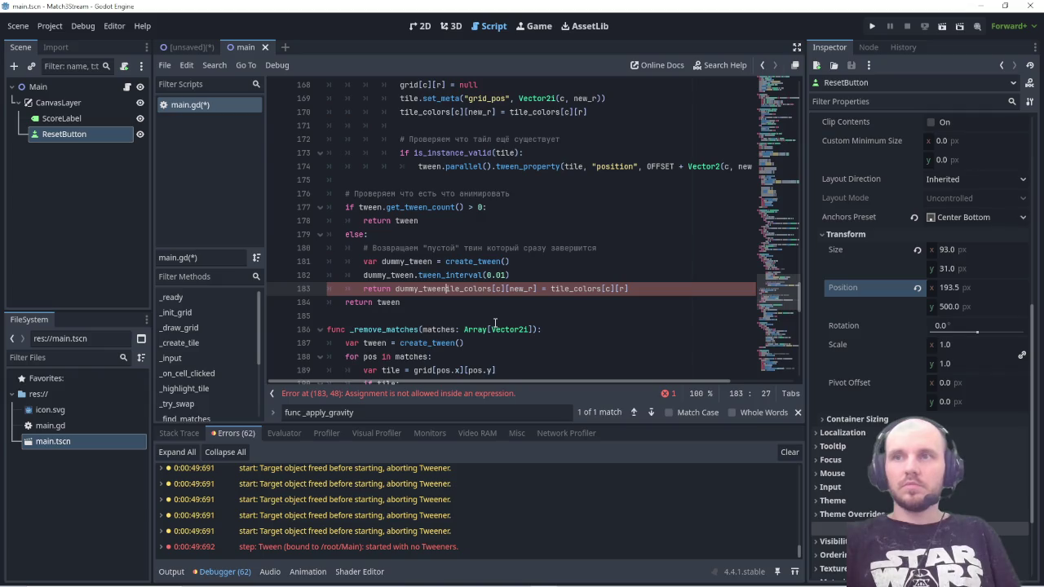
{"action": "key", "text": "ctrl+s"}
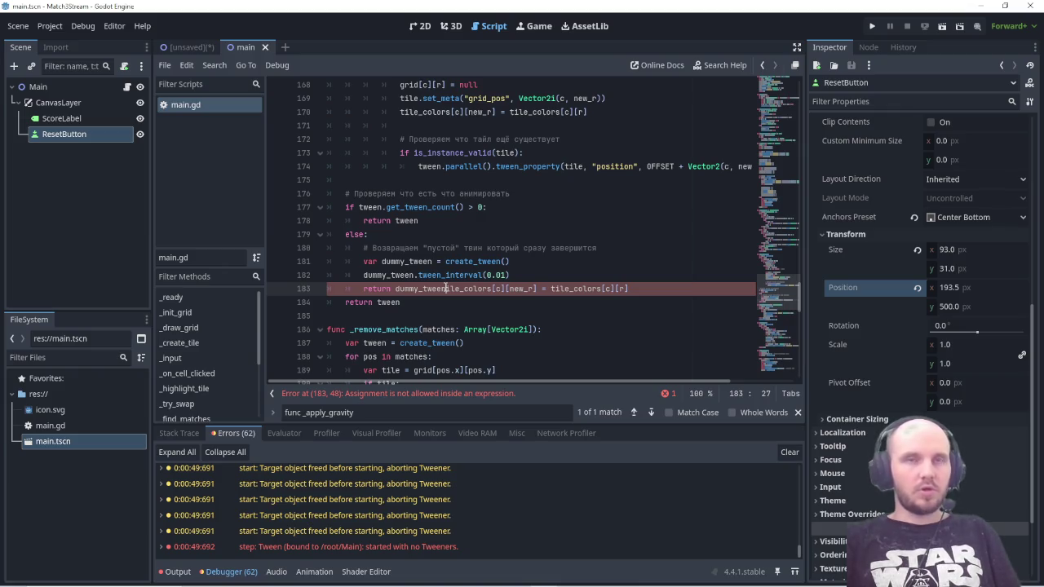
Step: Undo the garbled paste and re-paste the new _apply_gravity over the reselected function
{"action": "key", "text": "ctrl+z"}
{"action": "scroll", "coordinate": [416, 308], "scroll_direction": "up", "scroll_amount": 2}
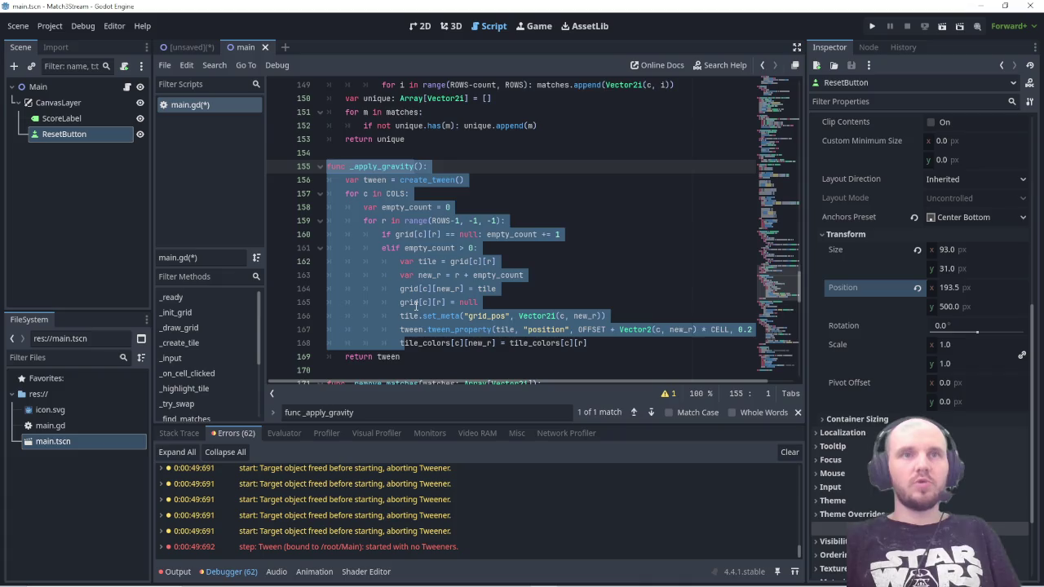
{"action": "scroll", "coordinate": [416, 308], "scroll_direction": "down", "scroll_amount": 1}
{"action": "mouse_move", "coordinate": [400, 316]}
{"action": "left_mouse_down"}
{"action": "mouse_move", "coordinate": [391, 225]}
{"action": "mouse_move", "coordinate": [328, 125]}
{"action": "left_mouse_up"}
{"action": "key", "text": "ctrl+v"}
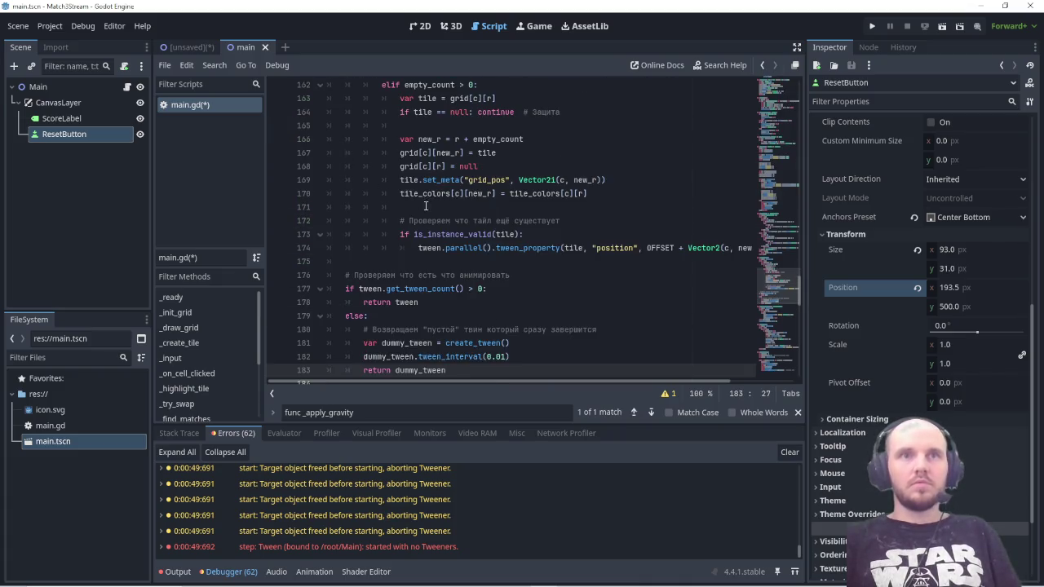
{"action": "scroll", "coordinate": [453, 267], "scroll_direction": "down", "scroll_amount": 2}
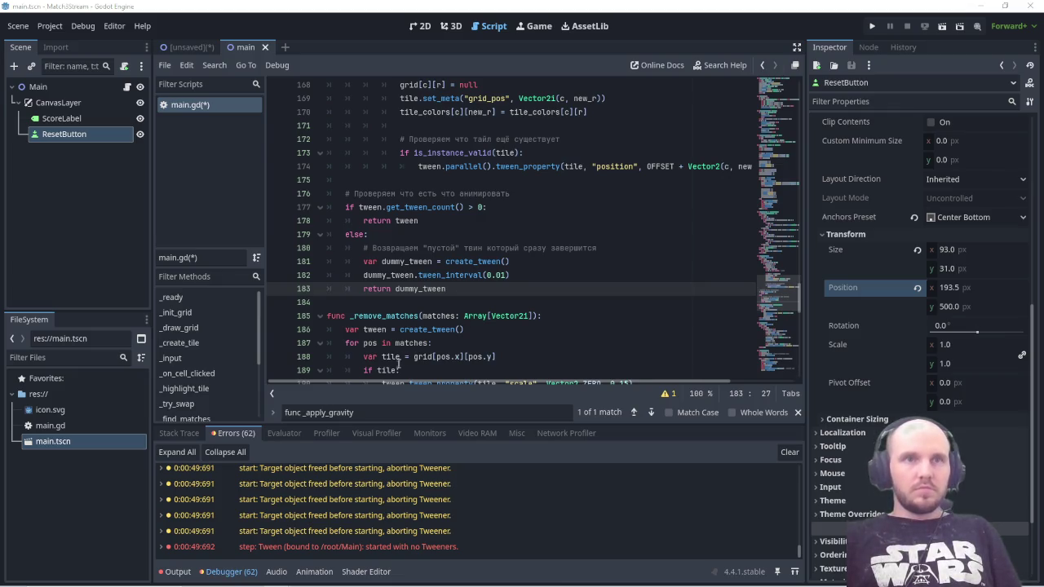
{"action": "key", "text": "ctrl+f"}
{"action": "type", "text": "func _fill_empt"}
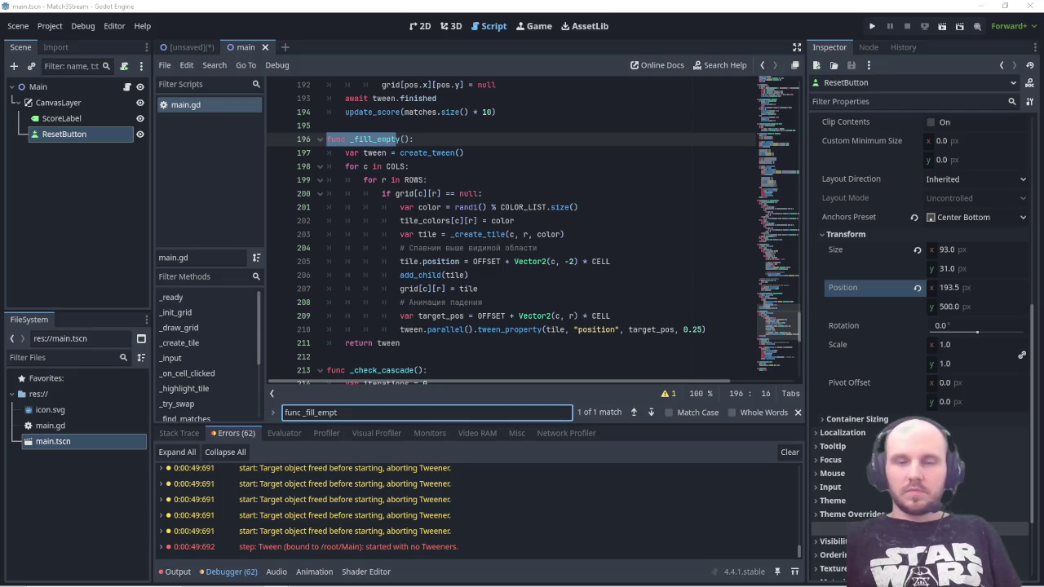
Step: Replace _fill_empty with the version animating only valid tiles, and save main.gd
{"action": "mouse_move", "coordinate": [402, 342]}
{"action": "left_mouse_down"}
{"action": "mouse_move", "coordinate": [328, 194]}
{"action": "mouse_move", "coordinate": [328, 139]}
{"action": "left_mouse_up"}
{"action": "key", "text": "ctrl+v"}
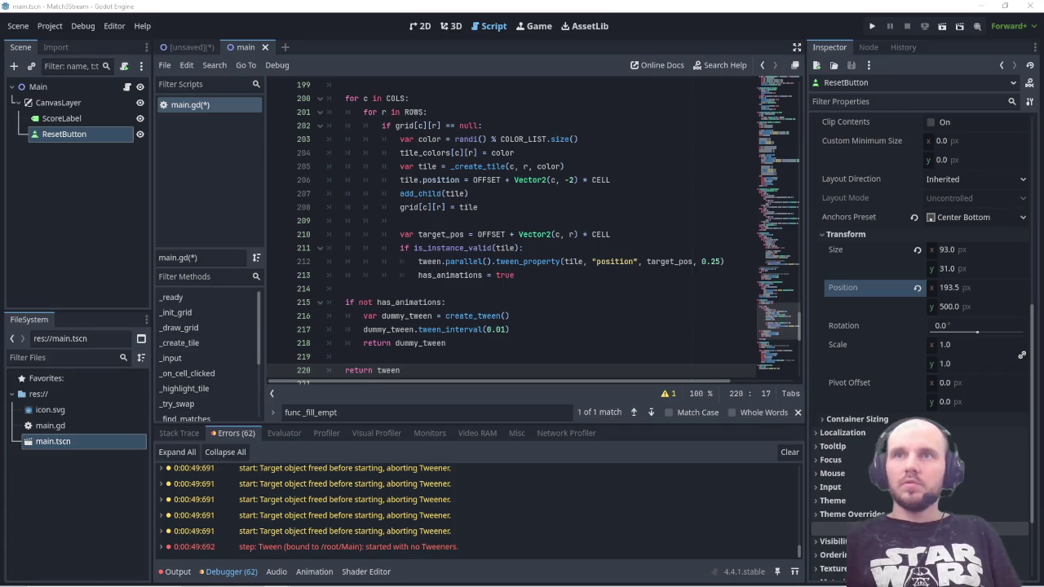
{"action": "key", "text": "ctrl+s"}
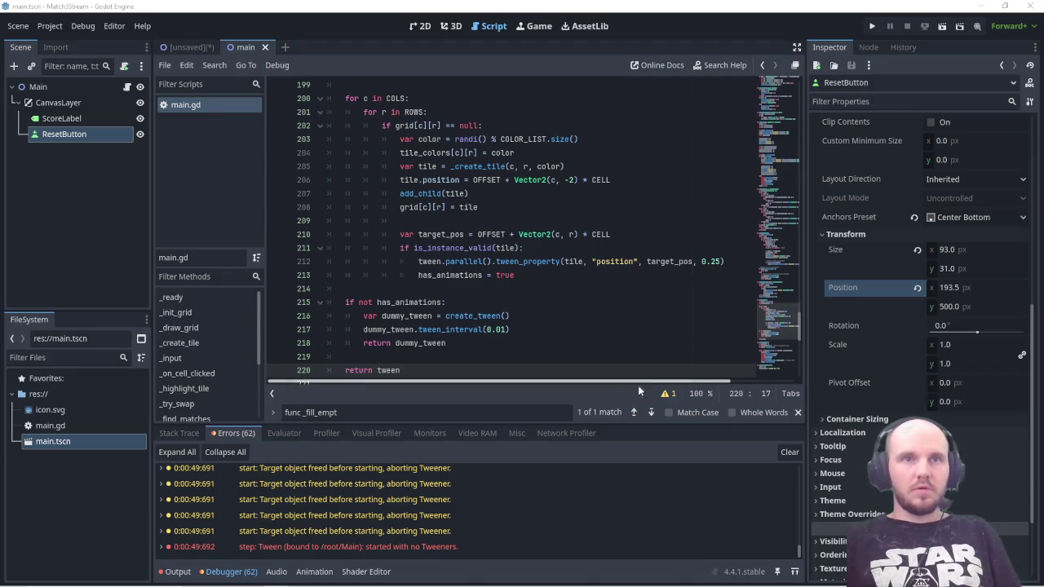
{"action": "left_click", "coordinate": [363, 412]}
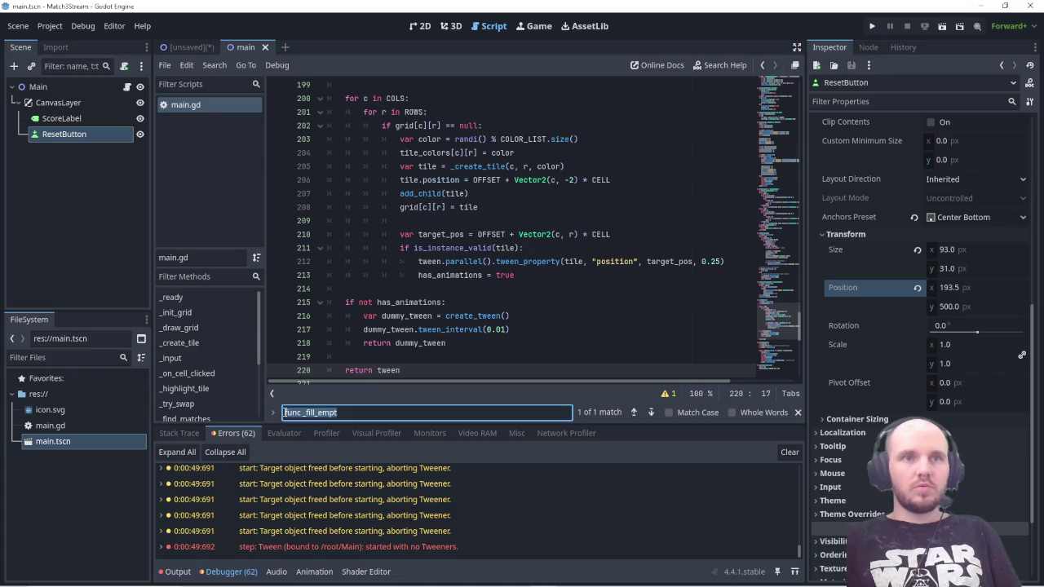
{"action": "type", "text": "func _check_cascade"}
{"action": "scroll", "coordinate": [477, 314], "scroll_direction": "down", "scroll_amount": 2}
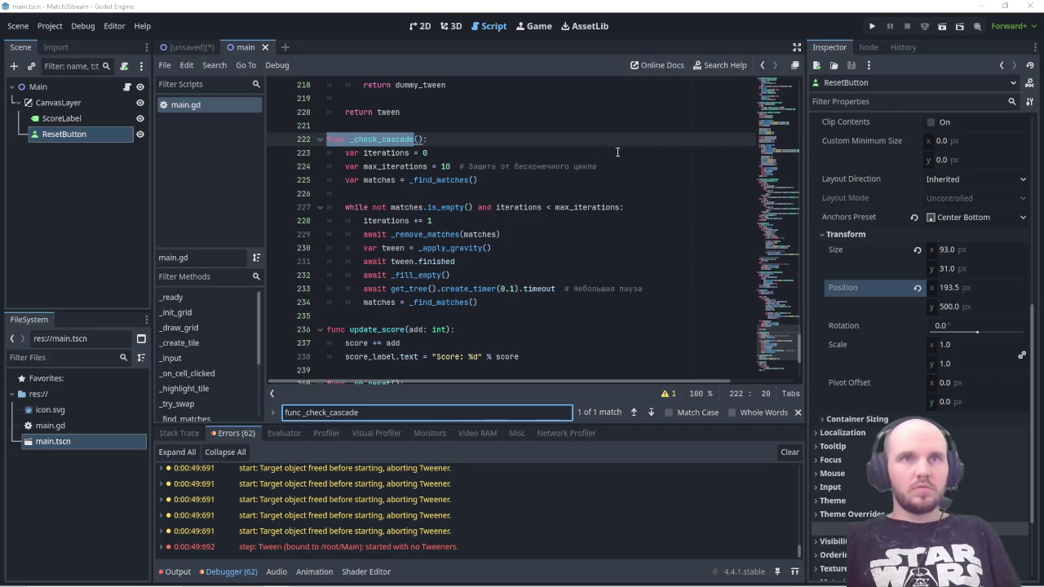
Step: Replace _check_cascade with the restructured pasted code
{"action": "mouse_move", "coordinate": [487, 303]}
{"action": "left_mouse_down"}
{"action": "mouse_move", "coordinate": [351, 179]}
{"action": "mouse_move", "coordinate": [326, 140]}
{"action": "left_mouse_up"}
{"action": "key", "text": "ctrl+v"}
{"action": "scroll", "coordinate": [430, 209], "scroll_direction": "down", "scroll_amount": 1}
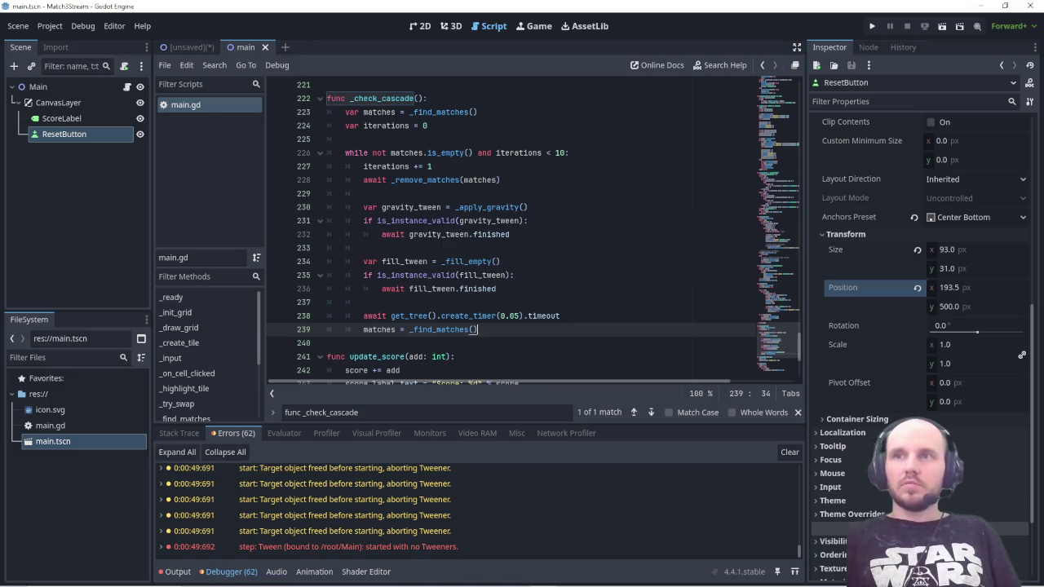
Step: Replace _ready() with the pasted code, save, and run the game with F5
{"action": "triple_click", "coordinate": [364, 413]}
{"action": "type", "text": "_ready()"}
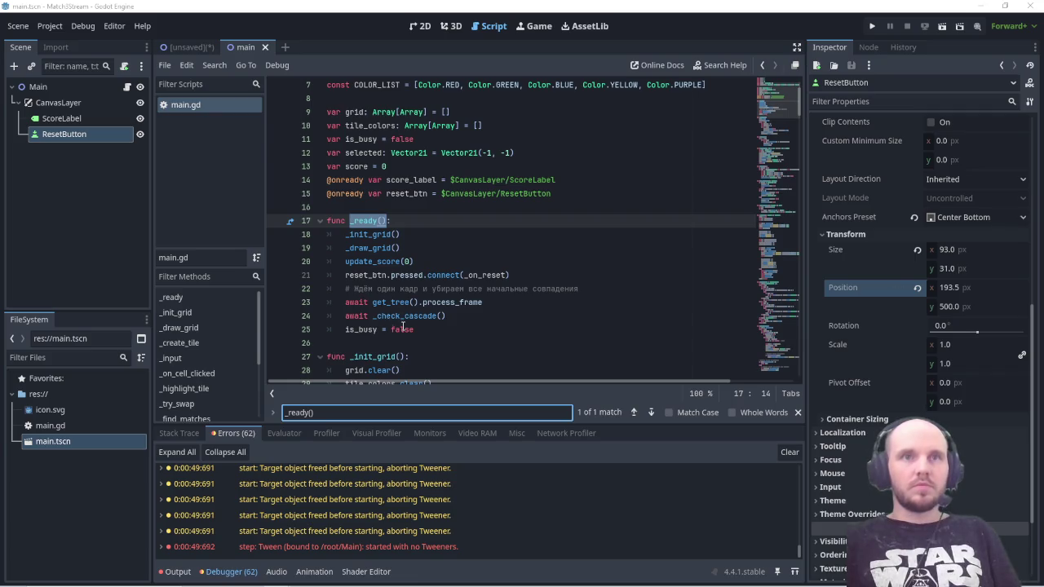
{"action": "mouse_move", "coordinate": [419, 329]}
{"action": "left_mouse_down"}
{"action": "mouse_move", "coordinate": [353, 220]}
{"action": "mouse_move", "coordinate": [325, 220]}
{"action": "left_mouse_up"}
{"action": "key", "text": "ctrl+v"}
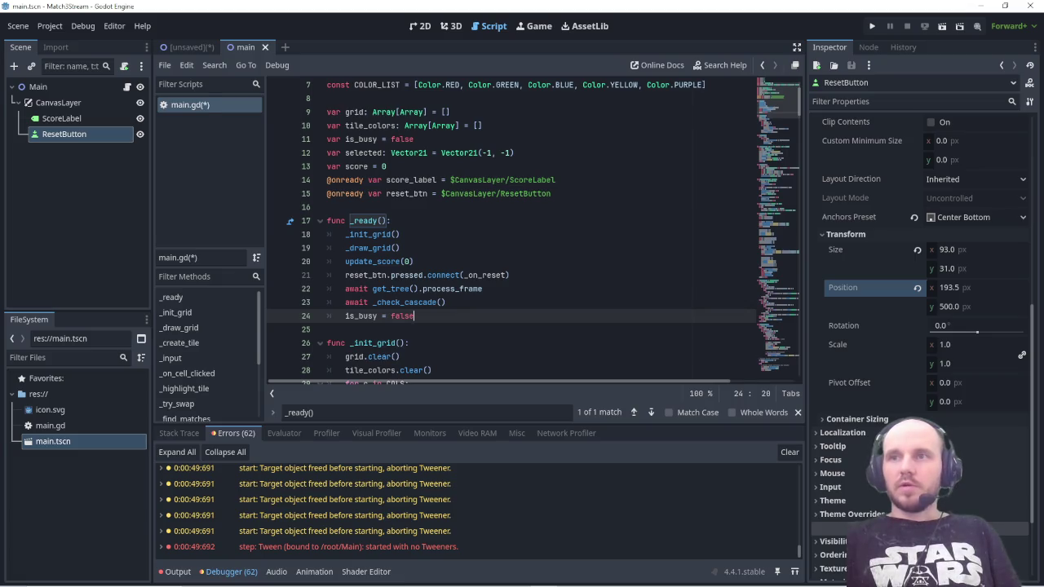
{"action": "key", "text": "ctrl+s"}
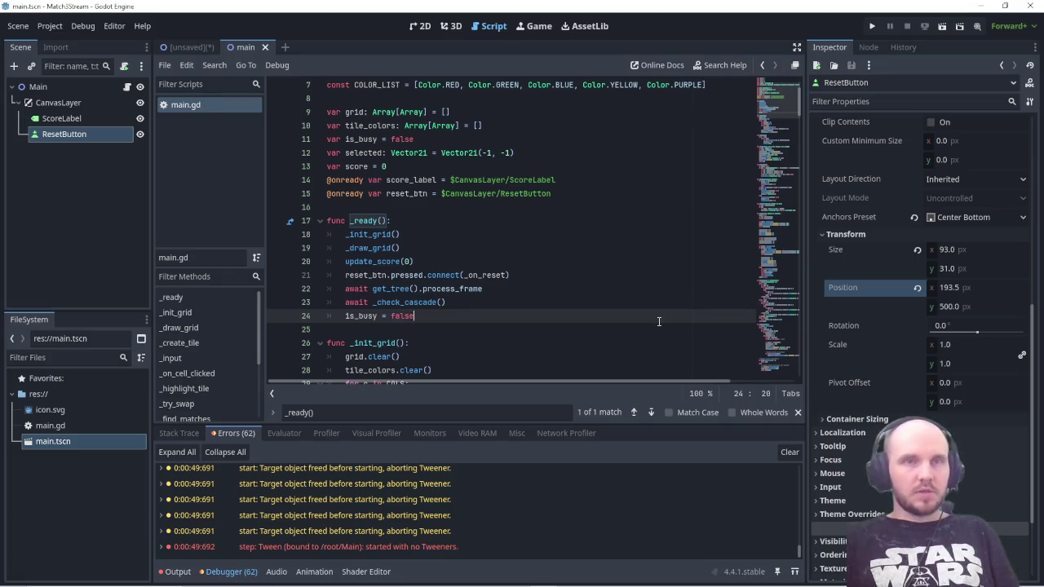
{"action": "key", "text": "F5"}
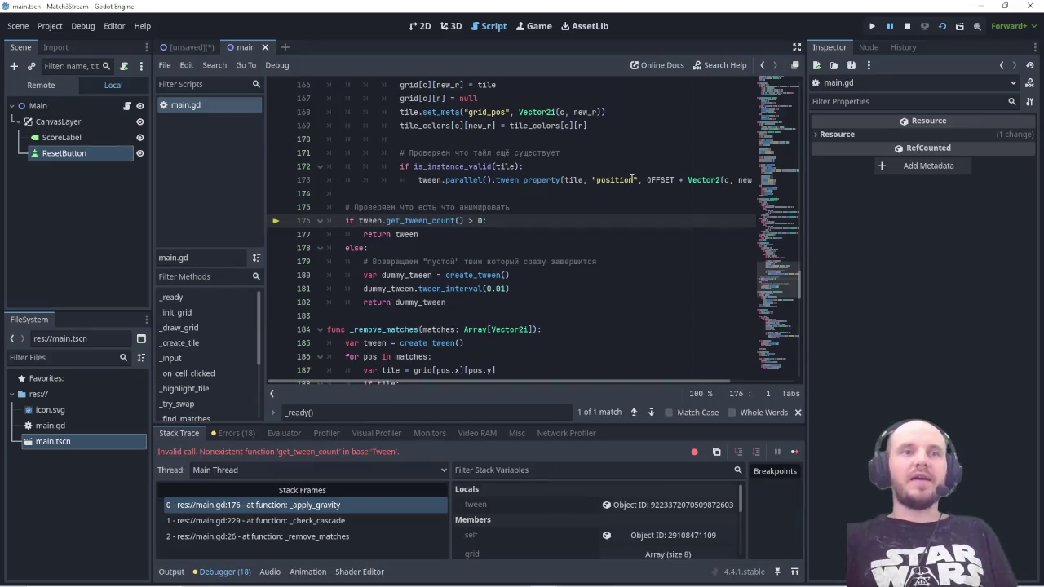
Step: Compare the Tweener errors with the get_tween_count invalid-call error and its stack frames
{"action": "left_click", "coordinate": [235, 433]}
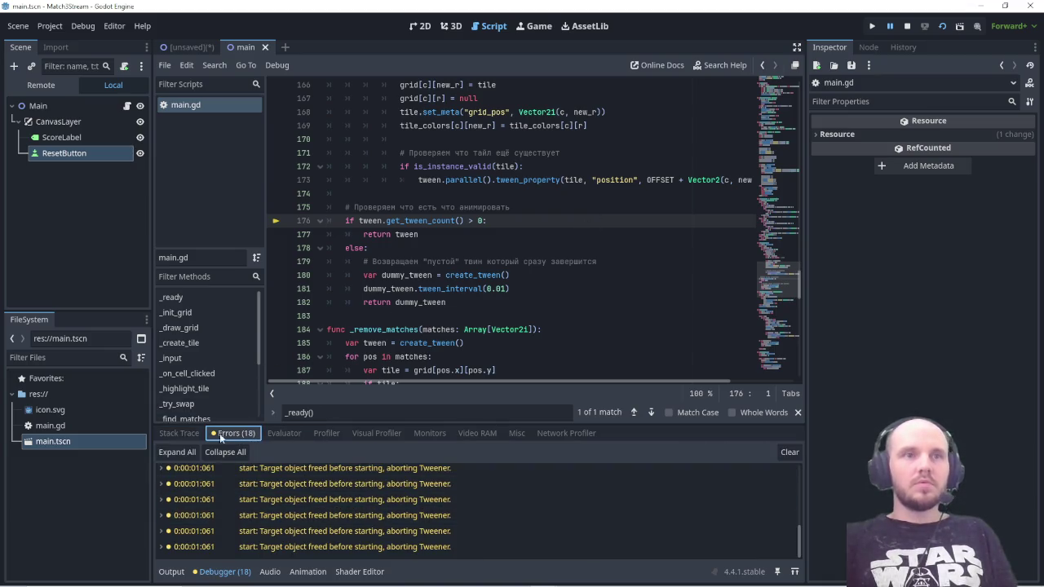
{"action": "left_click", "coordinate": [179, 433]}
{"action": "scroll", "coordinate": [519, 522], "scroll_direction": "down", "scroll_amount": 2}
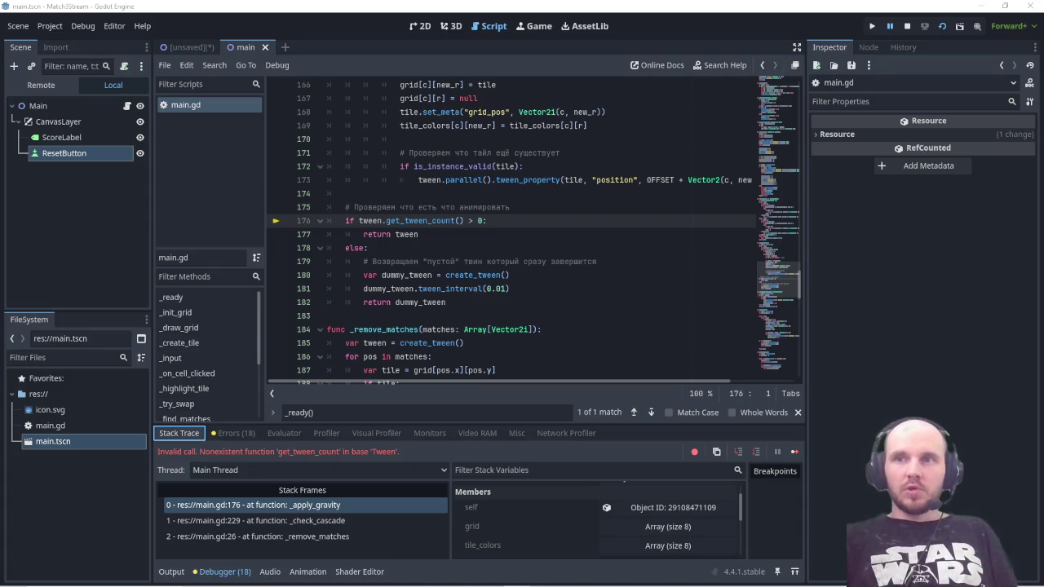
Step: Undo the last change to _ready() near line 177
{"action": "left_click", "coordinate": [490, 237]}
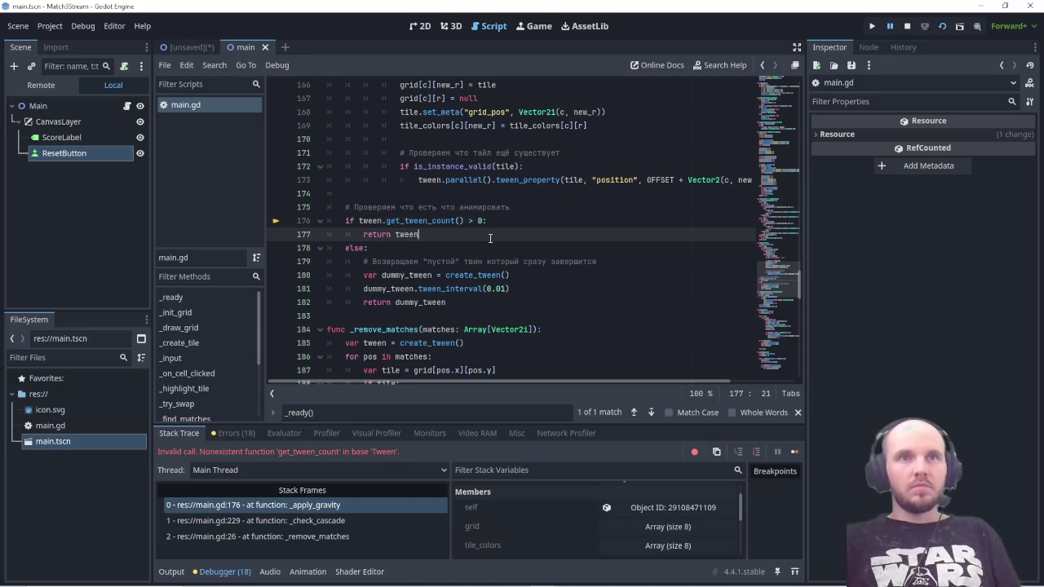
{"action": "key", "text": "ctrl+z"}
{"action": "scroll", "coordinate": [490, 238], "scroll_direction": "up", "scroll_amount": 2}
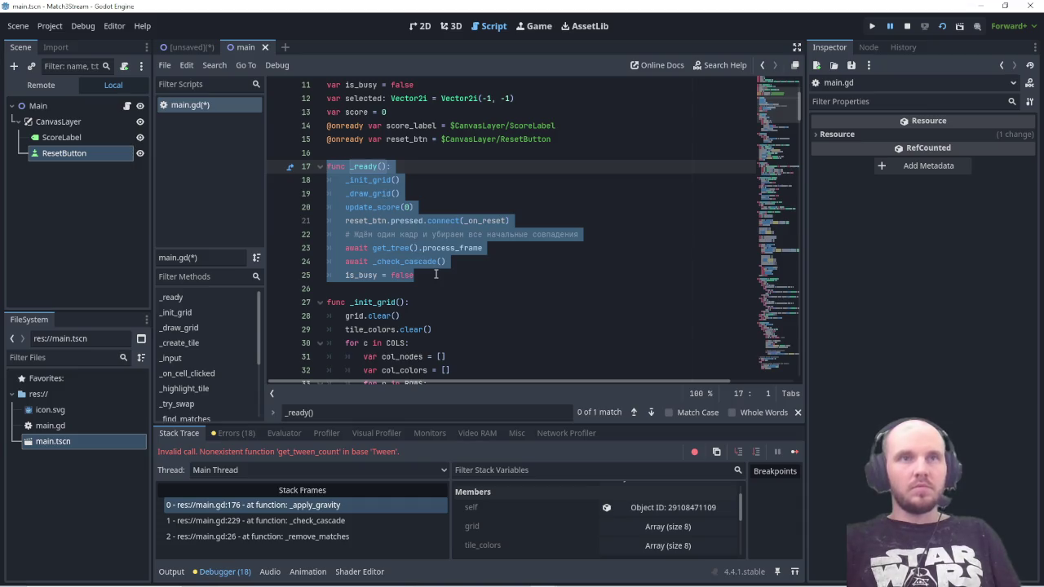
Step: Revert the comment line in _ready() and save main.gd
{"action": "key", "text": "ctrl+z"}
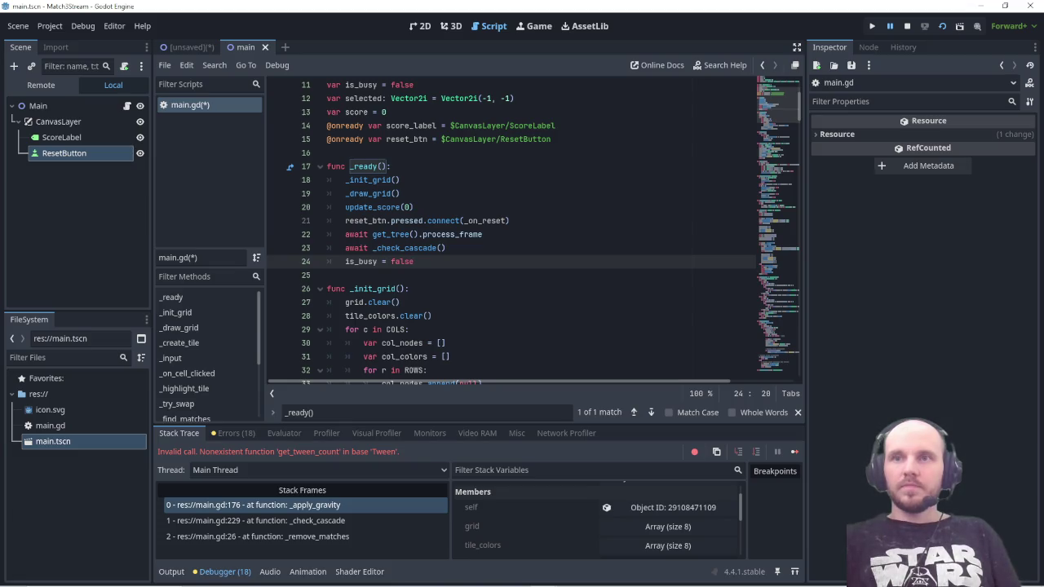
{"action": "key", "text": "ctrl+s"}
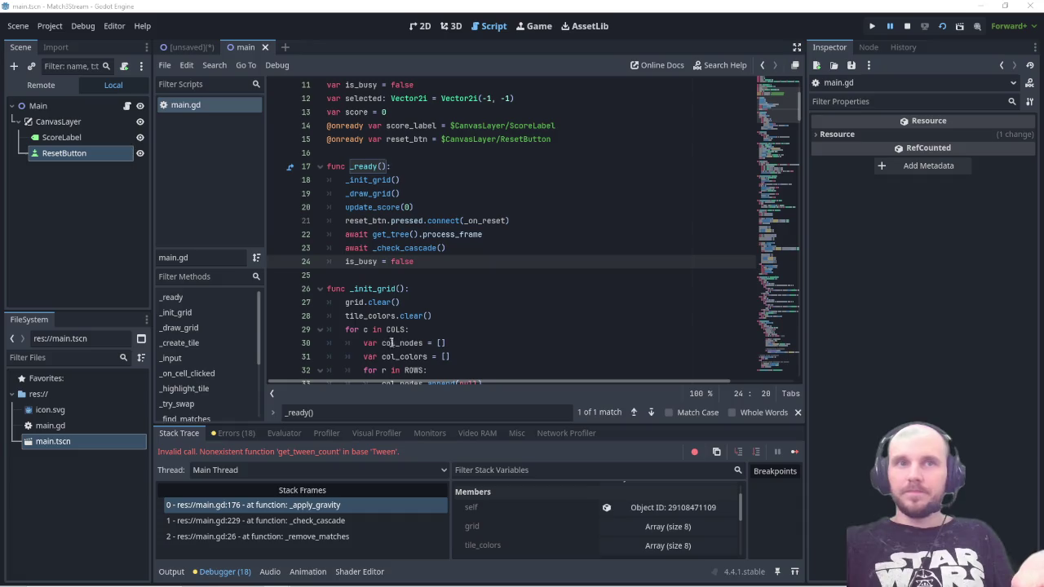
Step: Save main.gd and rerun the game, which halts at line 176 on get_tween_count
{"action": "left_click", "coordinate": [496, 341]}
{"action": "scroll", "coordinate": [495, 341], "scroll_direction": "up", "scroll_amount": 2}
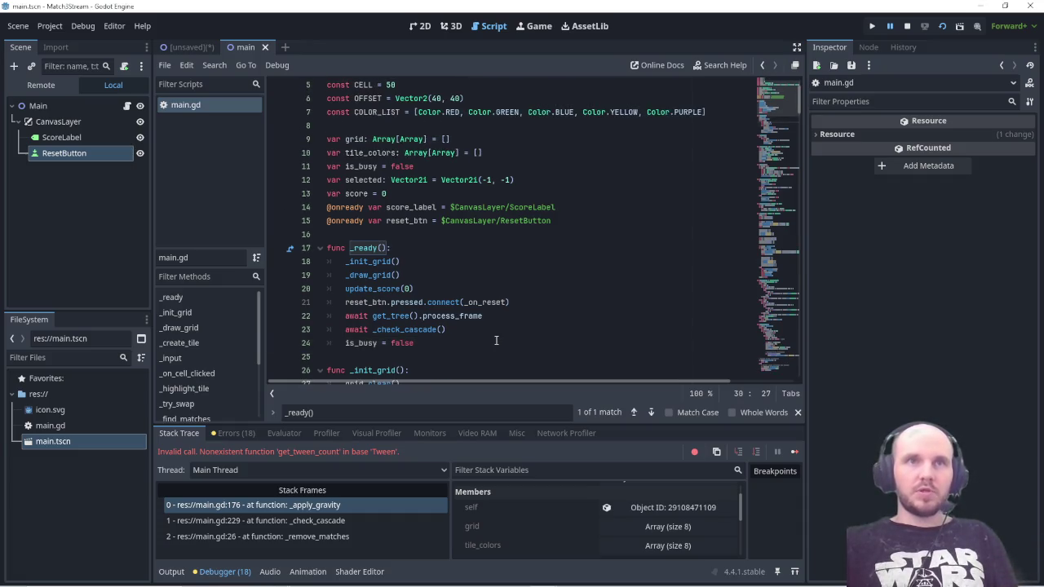
{"action": "scroll", "coordinate": [483, 345], "scroll_direction": "down", "scroll_amount": 1}
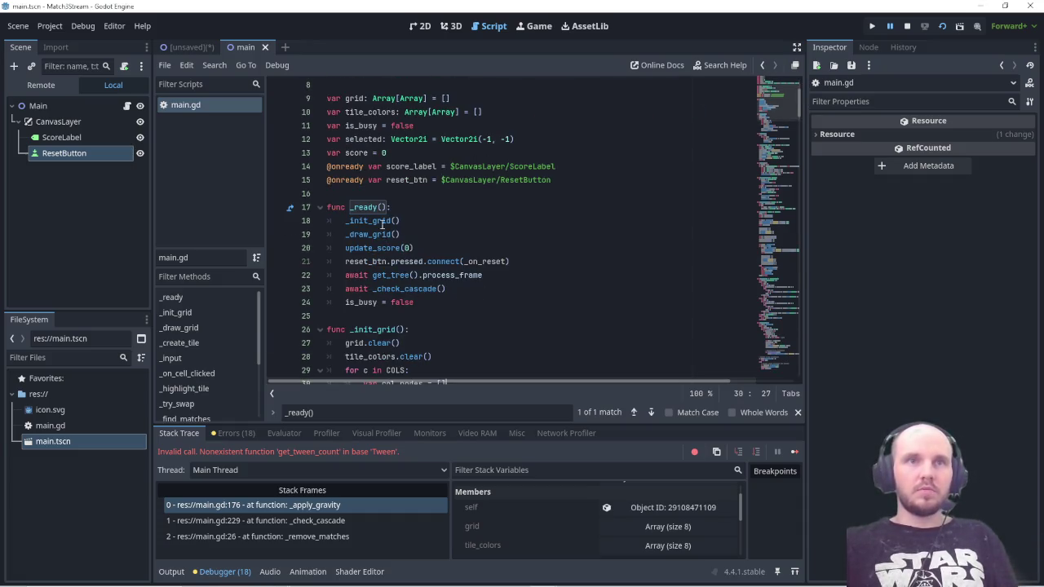
{"action": "mouse_move", "coordinate": [399, 269]}
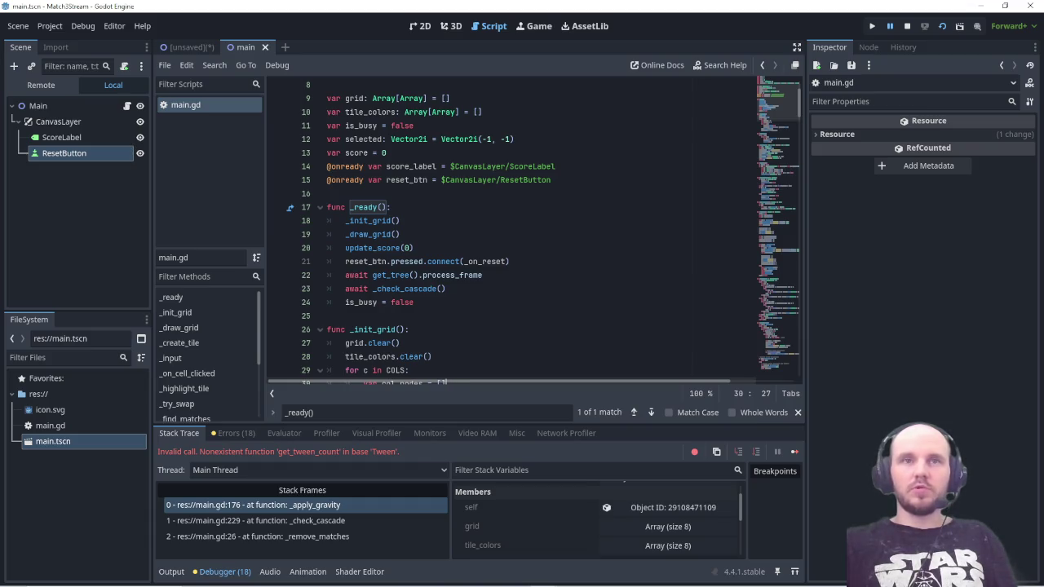
{"action": "left_click", "coordinate": [452, 293]}
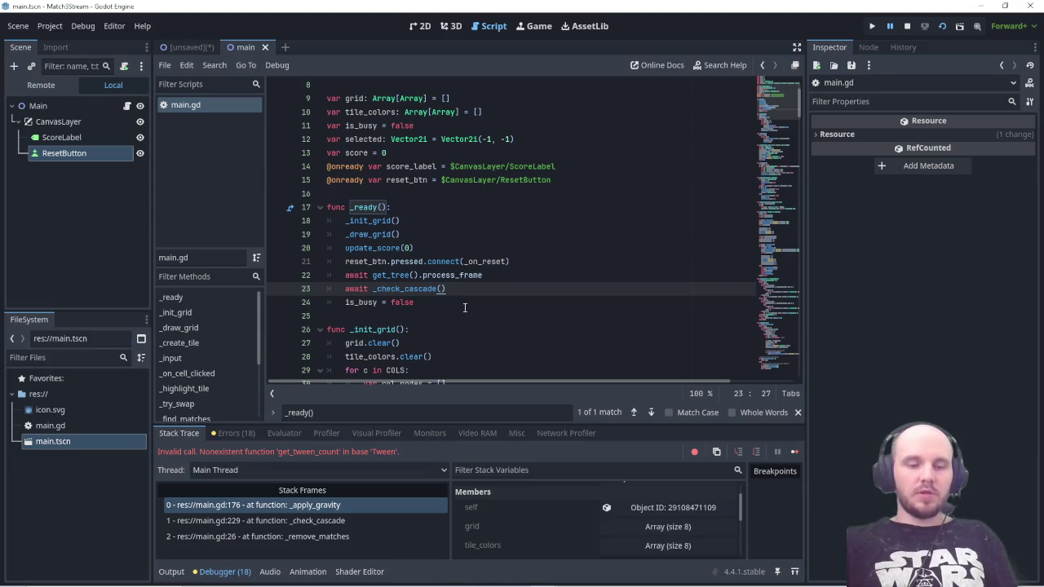
{"action": "key", "text": "ctrl+s"}
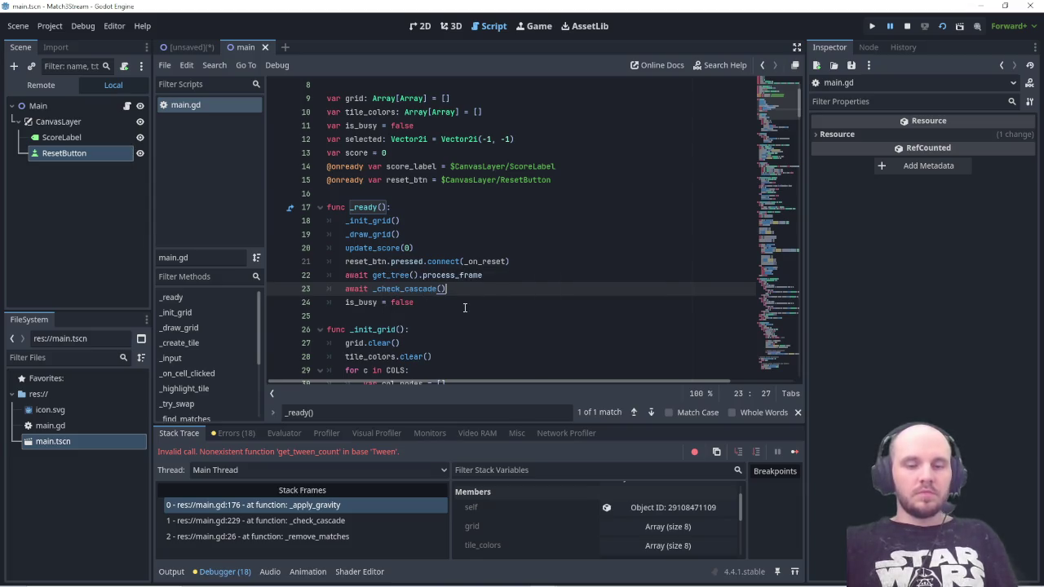
{"action": "key", "text": "F5"}
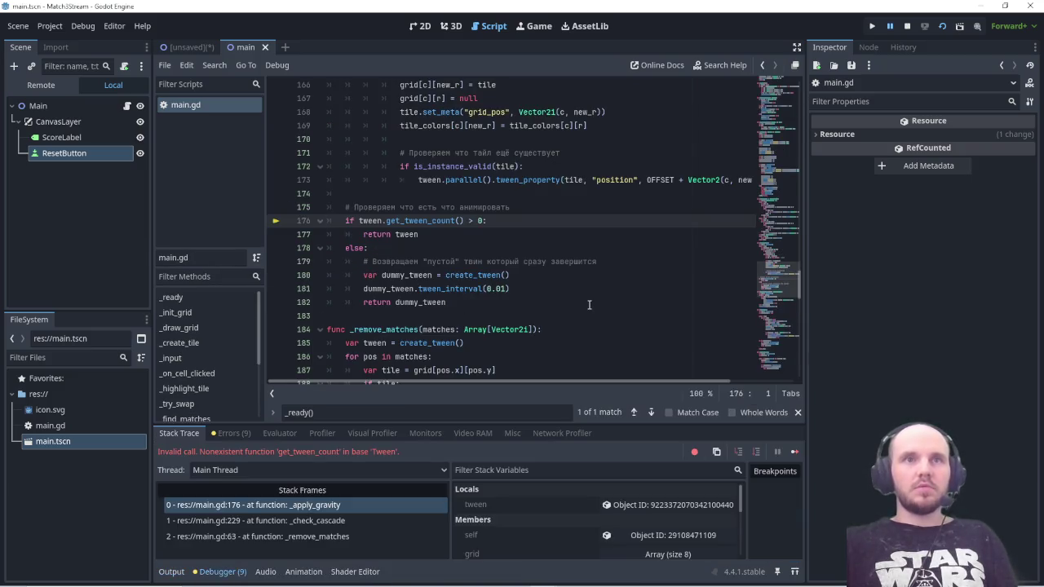
Step: Start a region screenshot covering the code and the debugger's error
{"action": "scroll", "coordinate": [414, 297], "scroll_direction": "up", "scroll_amount": 2}
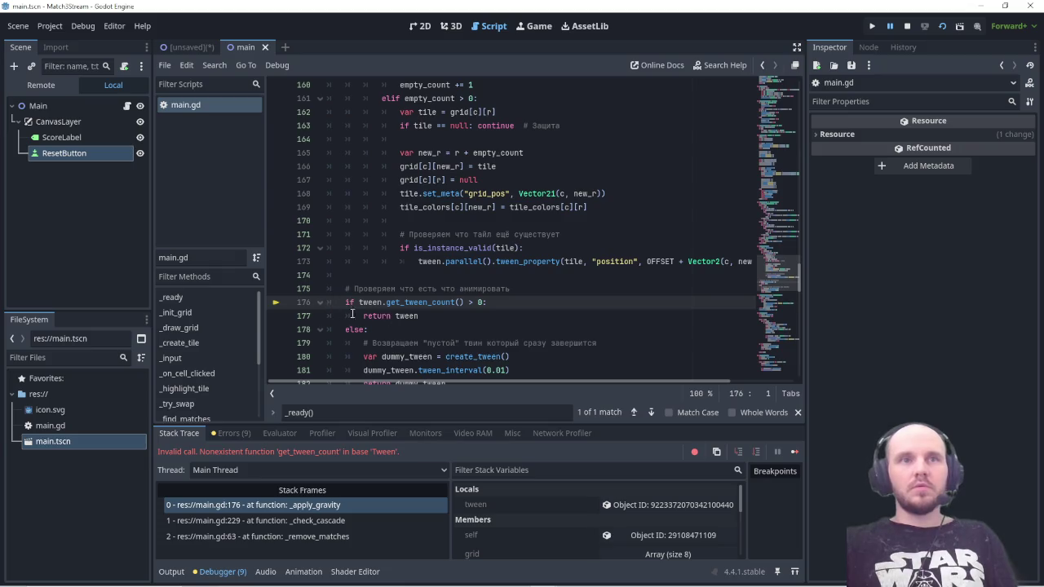
{"action": "scroll", "coordinate": [542, 318], "scroll_direction": "down", "scroll_amount": 1}
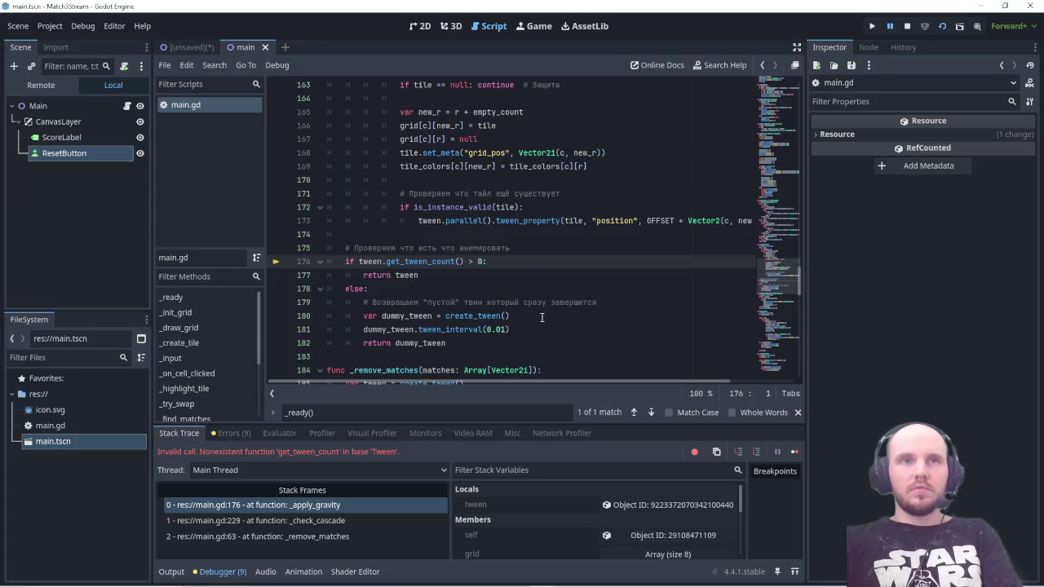
{"action": "key", "text": "Print"}
{"action": "mouse_move", "coordinate": [141, 215]}
{"action": "left_mouse_down"}
{"action": "mouse_move", "coordinate": [625, 560]}
{"action": "mouse_move", "coordinate": [639, 585]}
{"action": "left_mouse_up"}
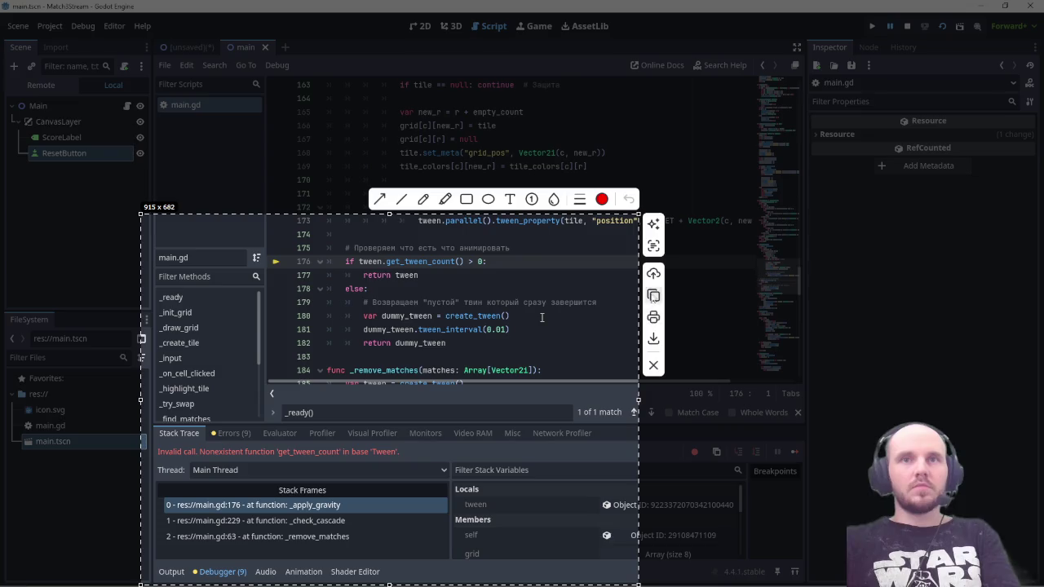
Step: Copy the screenshot of line 176 and its get_tween_count error to the clipboard
{"action": "left_click", "coordinate": [654, 296]}
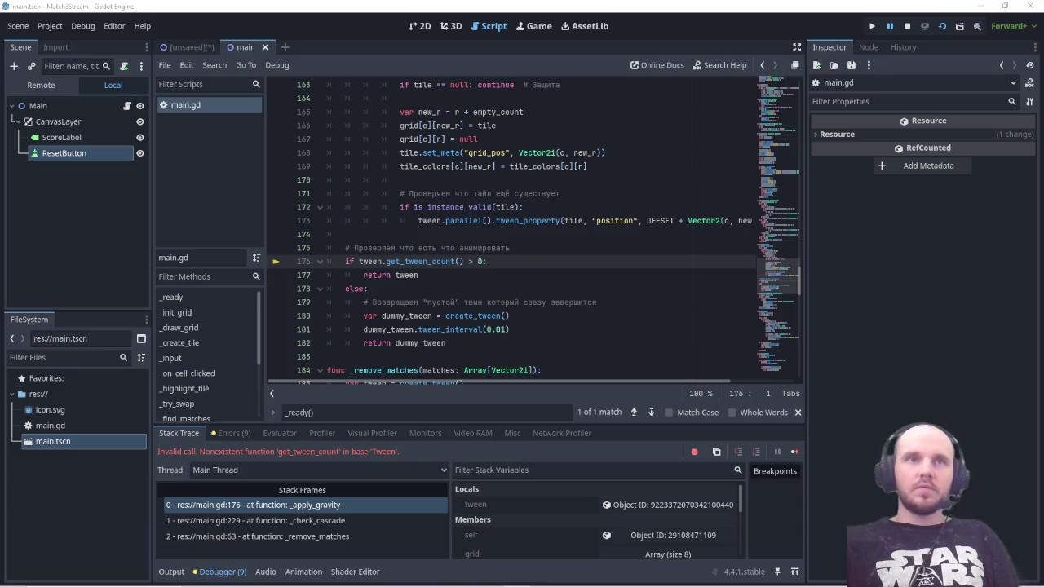
{"action": "scroll", "coordinate": [571, 293], "scroll_direction": "up", "scroll_amount": 5}
{"action": "scroll", "coordinate": [571, 292], "scroll_direction": "down", "scroll_amount": 5}
{"action": "scroll", "coordinate": [571, 293], "scroll_direction": "down", "scroll_amount": 1}
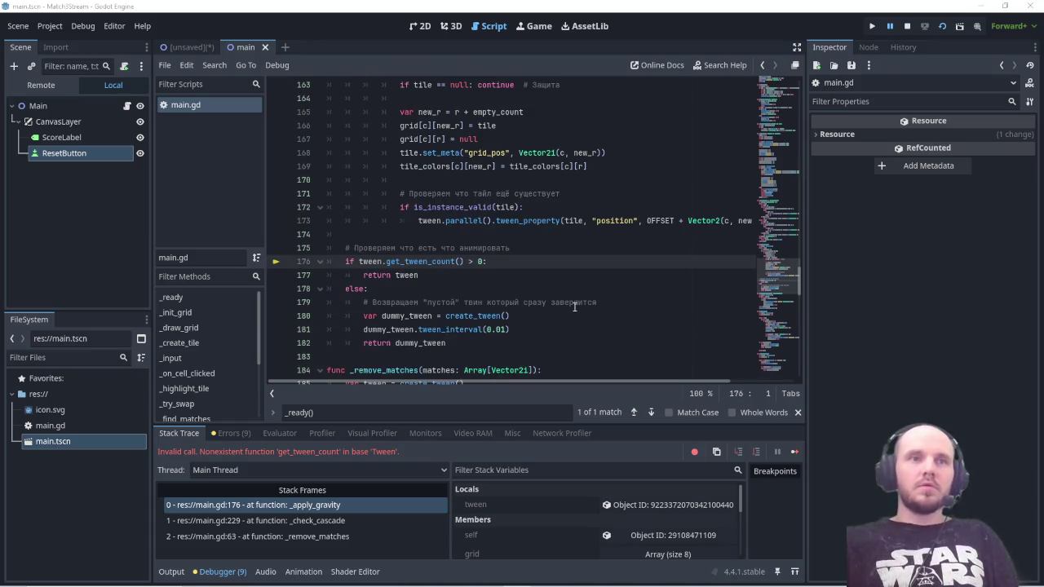
{"action": "mouse_move", "coordinate": [373, 584]}
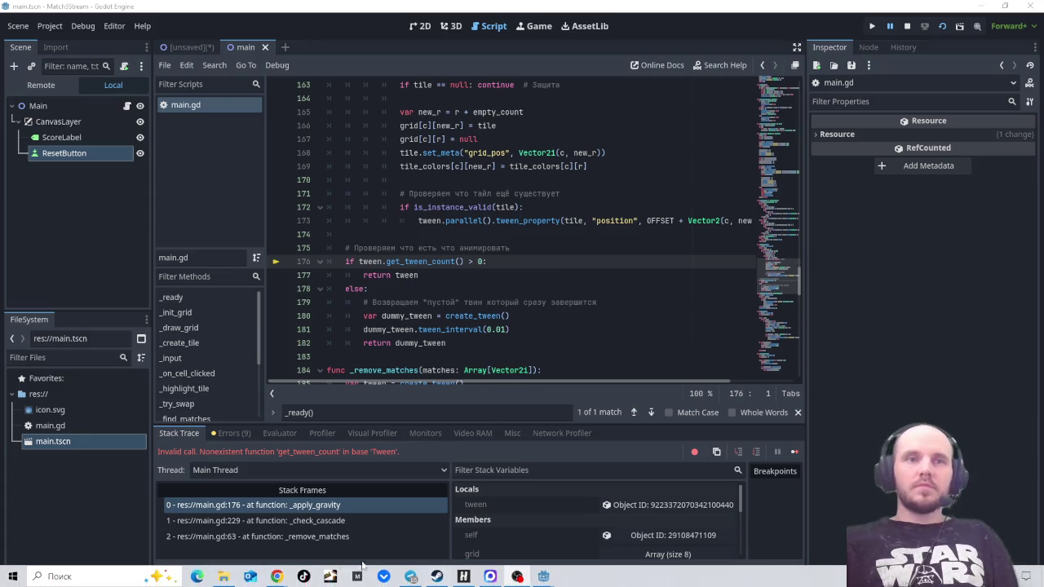
{"action": "mouse_move", "coordinate": [277, 577]}
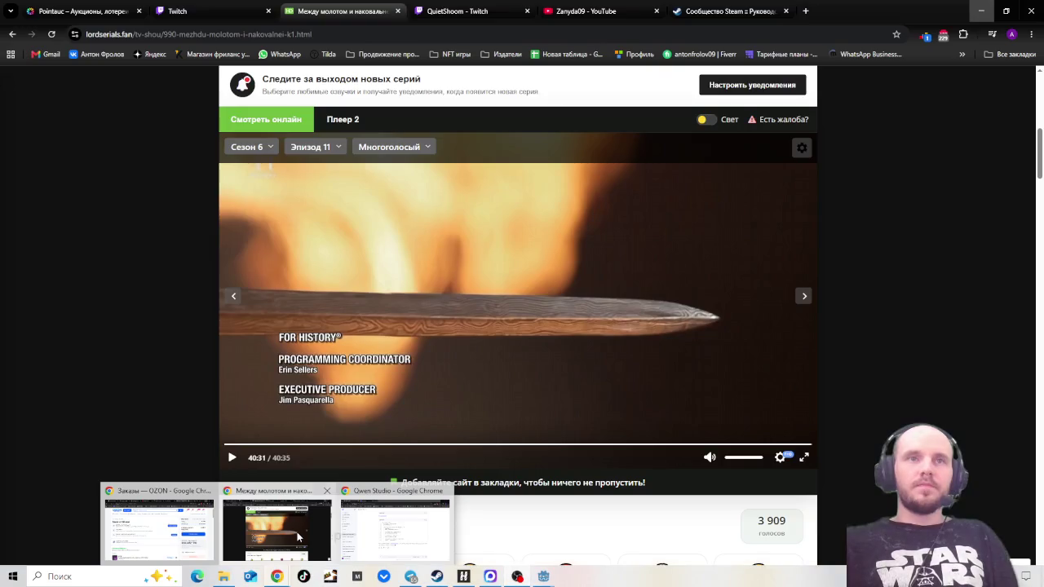
Step: Add the first Twitch-suggested lot to the Pointauc auction with an amount of 300
{"action": "left_click", "coordinate": [278, 526]}
{"action": "left_click", "coordinate": [204, 12]}
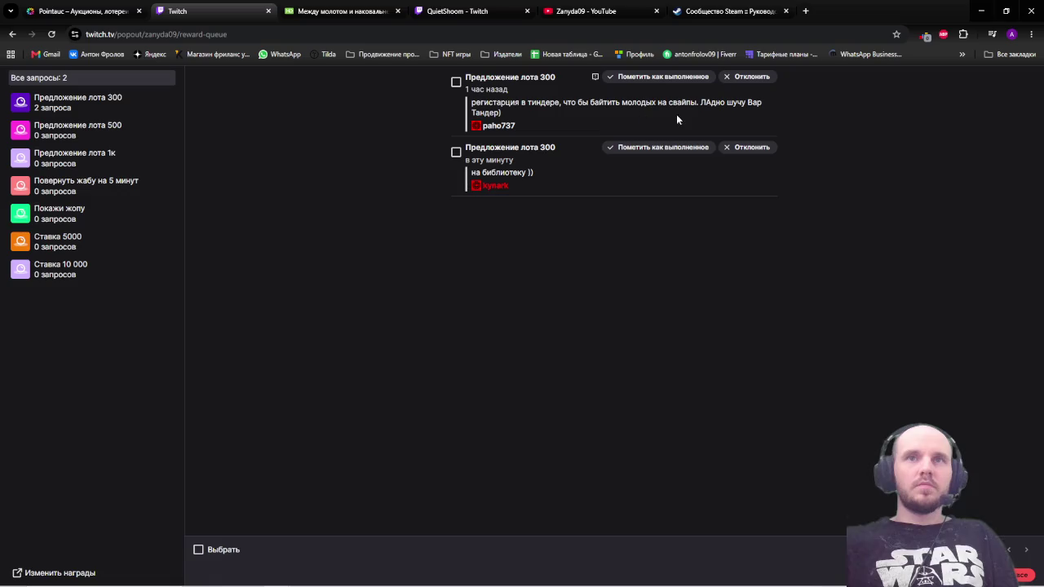
{"action": "mouse_move", "coordinate": [747, 102]}
{"action": "left_mouse_down"}
{"action": "mouse_move", "coordinate": [762, 105]}
{"action": "mouse_move", "coordinate": [759, 113]}
{"action": "left_mouse_up"}
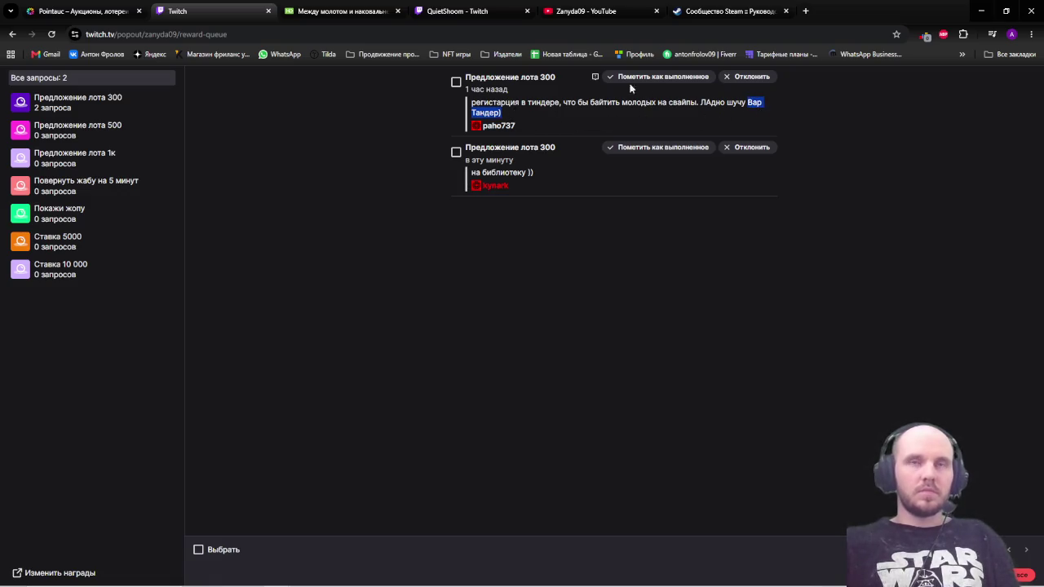
{"action": "left_click", "coordinate": [115, 11]}
{"action": "left_click", "coordinate": [396, 129]}
{"action": "key", "text": "ctrl+v"}
{"action": "left_click", "coordinate": [656, 129]}
{"action": "type", "text": "300"}
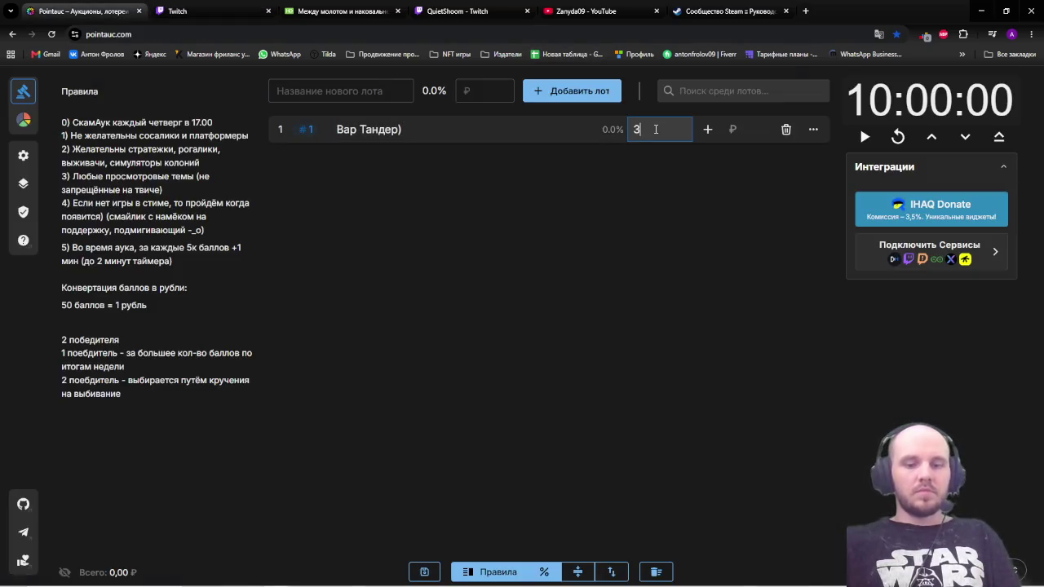
{"action": "key", "text": "Return"}
Step: Add the second suggestion 'на библиотеку ))' as a 300 lot and clear the request queue
{"action": "left_click", "coordinate": [231, 7]}
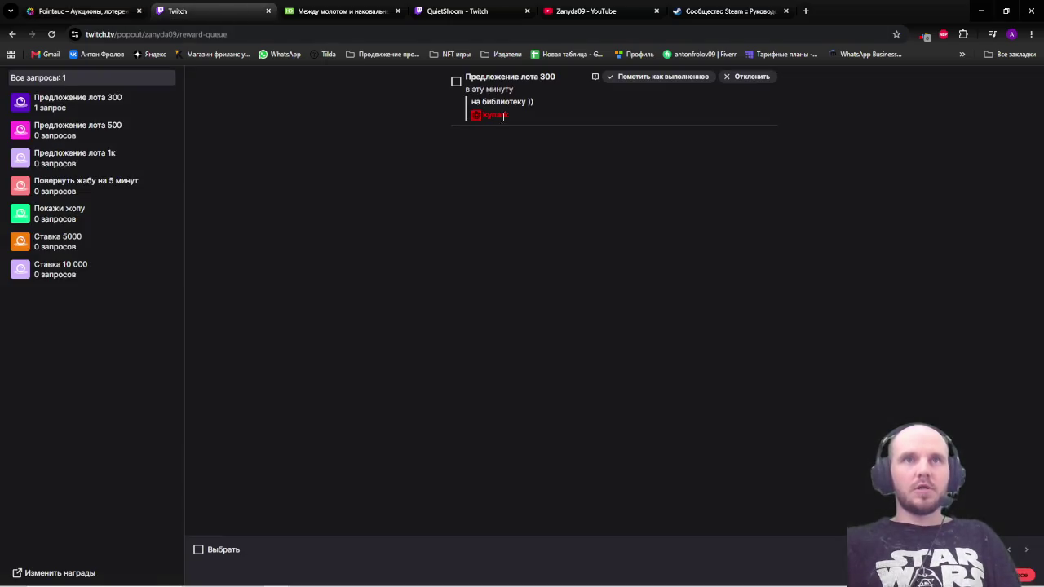
{"action": "left_click_drag", "start_coordinate": [471, 100], "coordinate": [547, 105]}
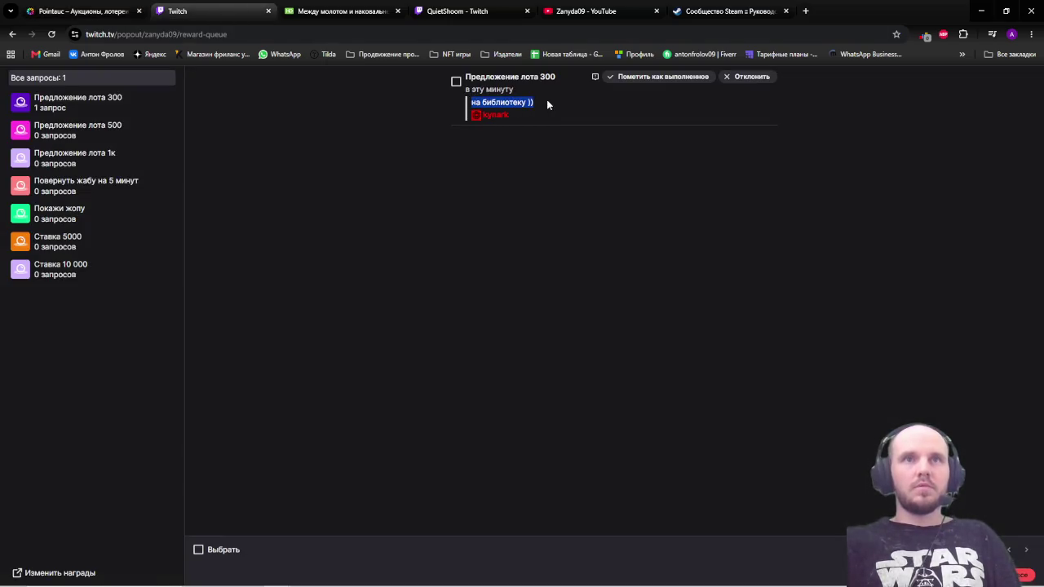
{"action": "left_click", "coordinate": [653, 76]}
{"action": "left_click", "coordinate": [82, 10]}
{"action": "left_click", "coordinate": [339, 90]}
{"action": "key", "text": "ctrl+v"}
{"action": "left_click", "coordinate": [462, 91]}
{"action": "type", "text": "300"}
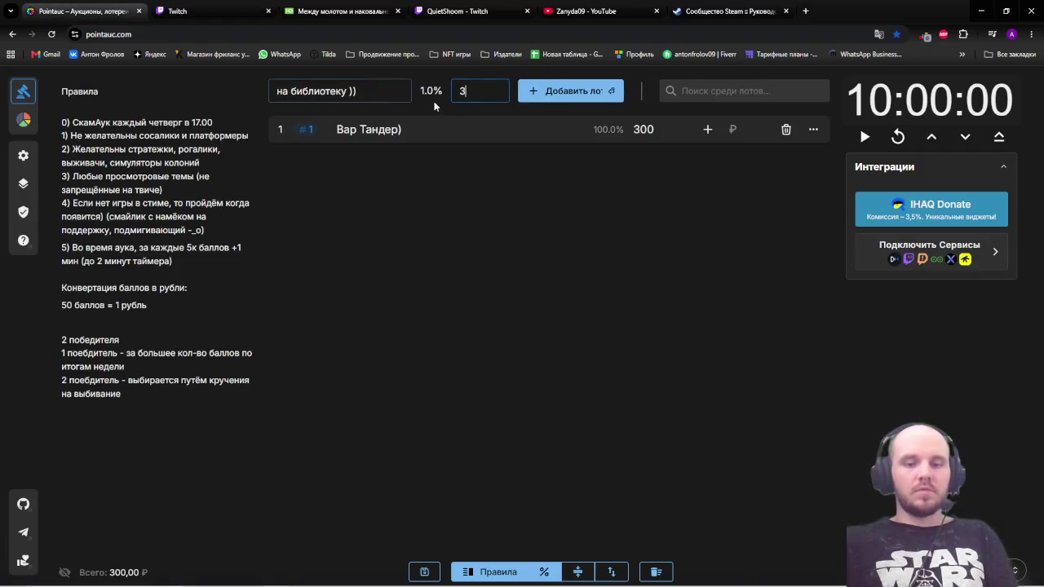
{"action": "key", "text": "Return"}
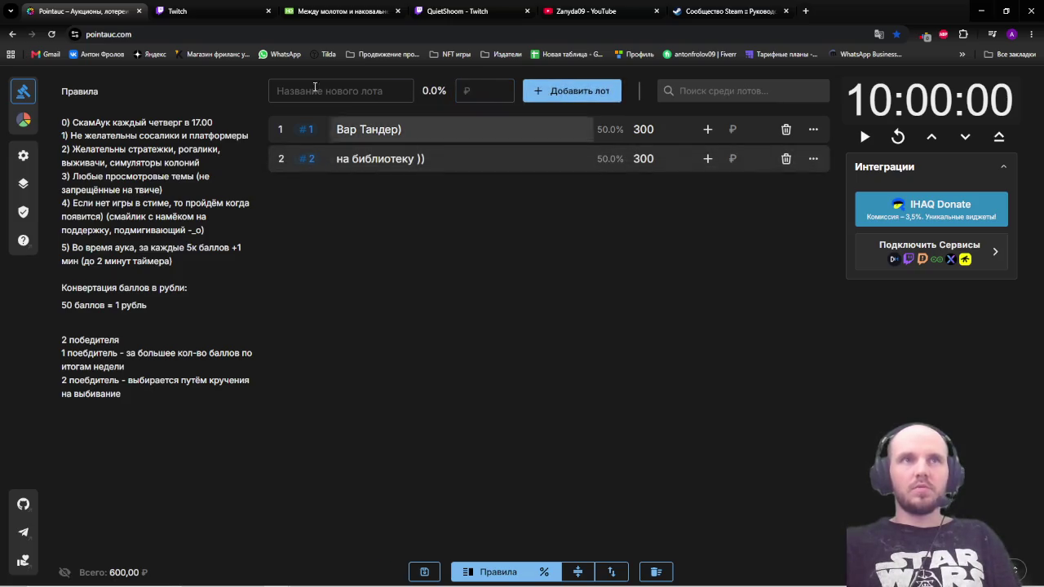
{"action": "left_click", "coordinate": [268, 17]}
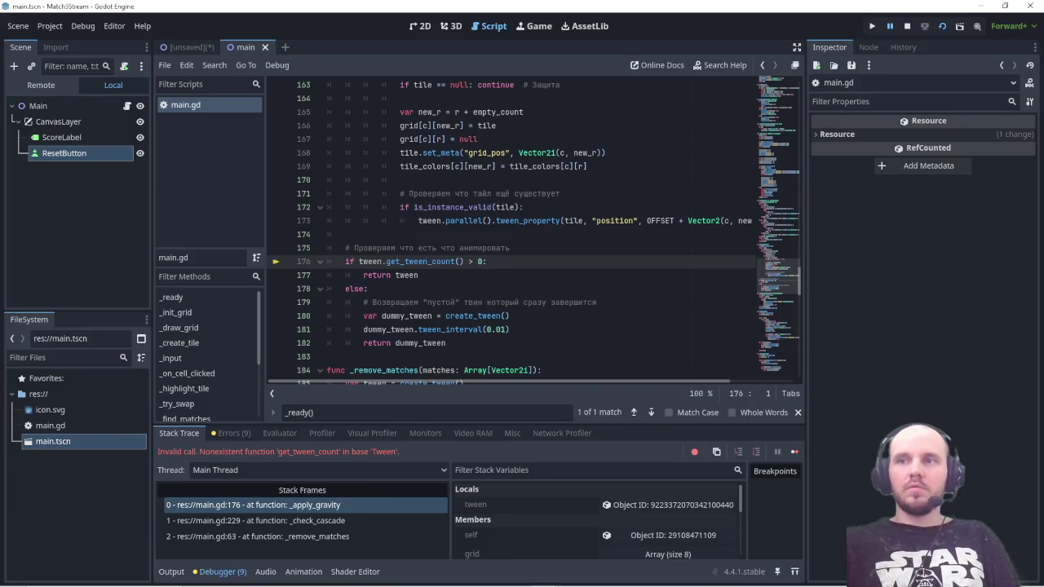
Step: Close the running game window, then switch to the AI chat explaining the fix
{"action": "left_click", "coordinate": [742, 99]}
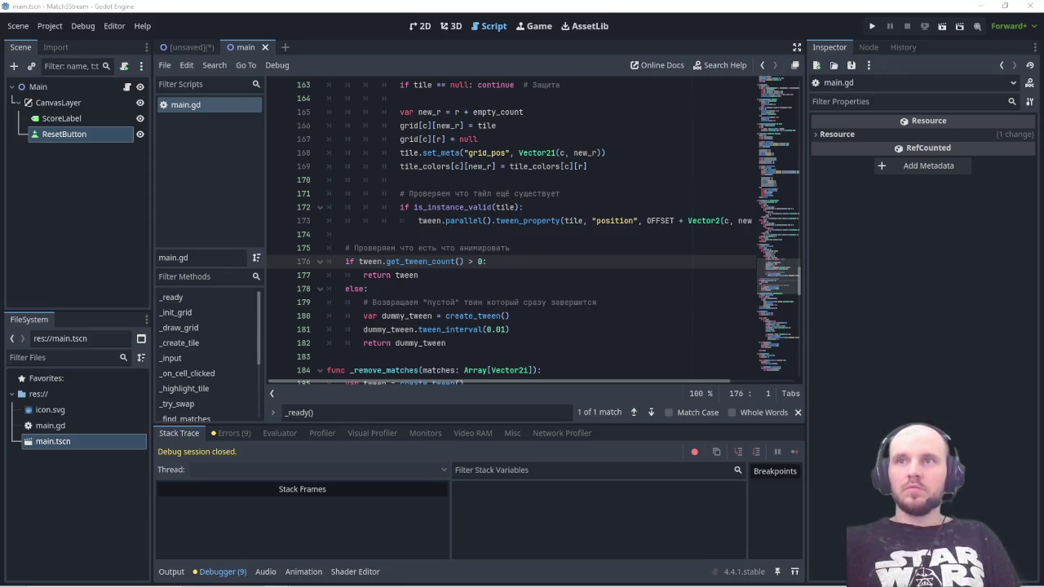
{"action": "key", "text": "alt+Tab"}
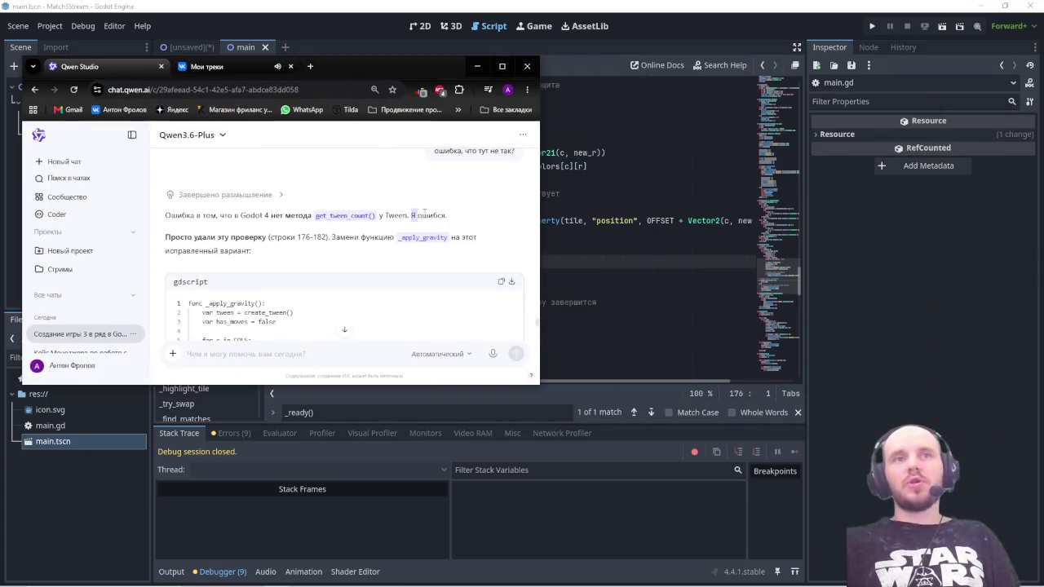
{"action": "left_click_drag", "start_coordinate": [411, 215], "coordinate": [447, 216]}
{"action": "key", "text": "alt+Tab"}
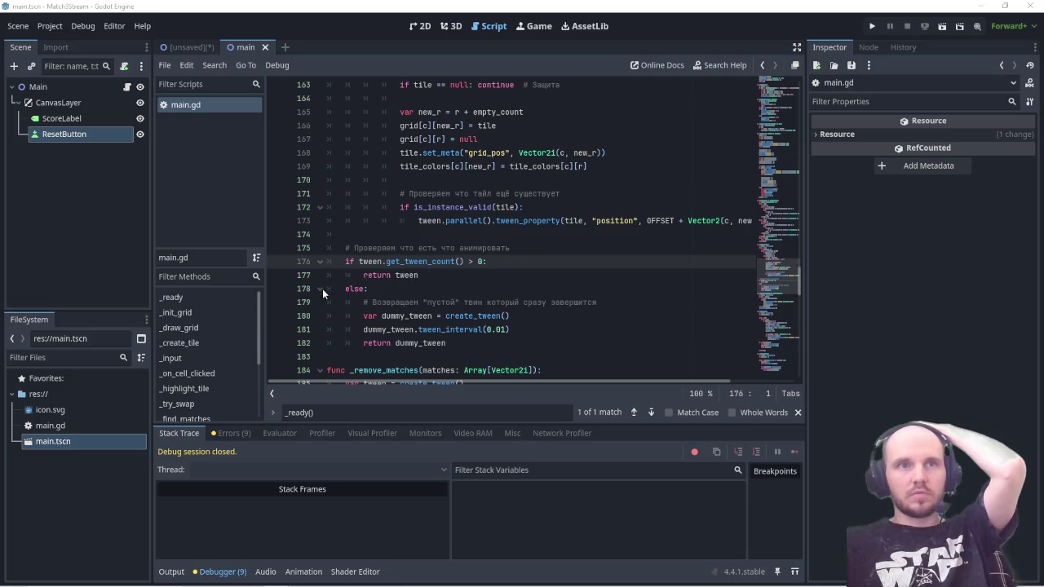
Step: Delete the get_tween_count if/else block from _apply_gravity and save main.gd
{"action": "mouse_move", "coordinate": [447, 344]}
{"action": "left_mouse_down"}
{"action": "mouse_move", "coordinate": [359, 343]}
{"action": "mouse_move", "coordinate": [327, 262]}
{"action": "left_mouse_up"}
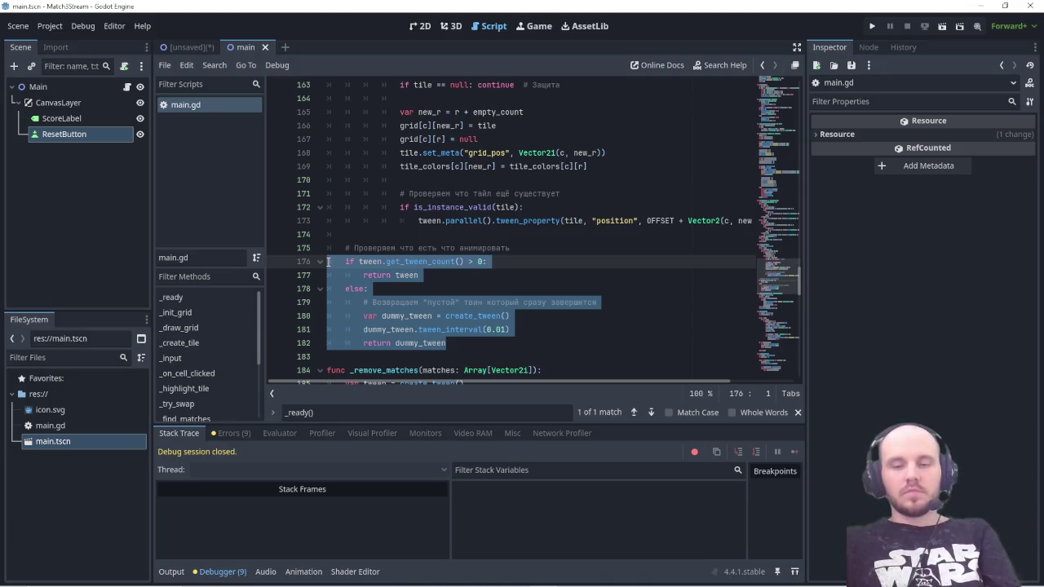
{"action": "key", "text": "Delete"}
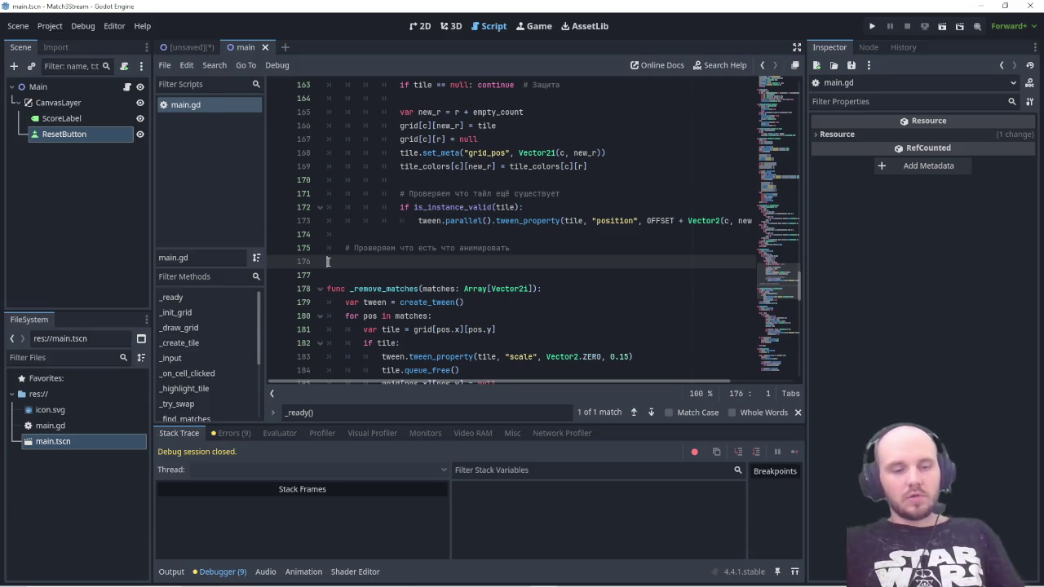
{"action": "key", "text": "ctrl+s"}
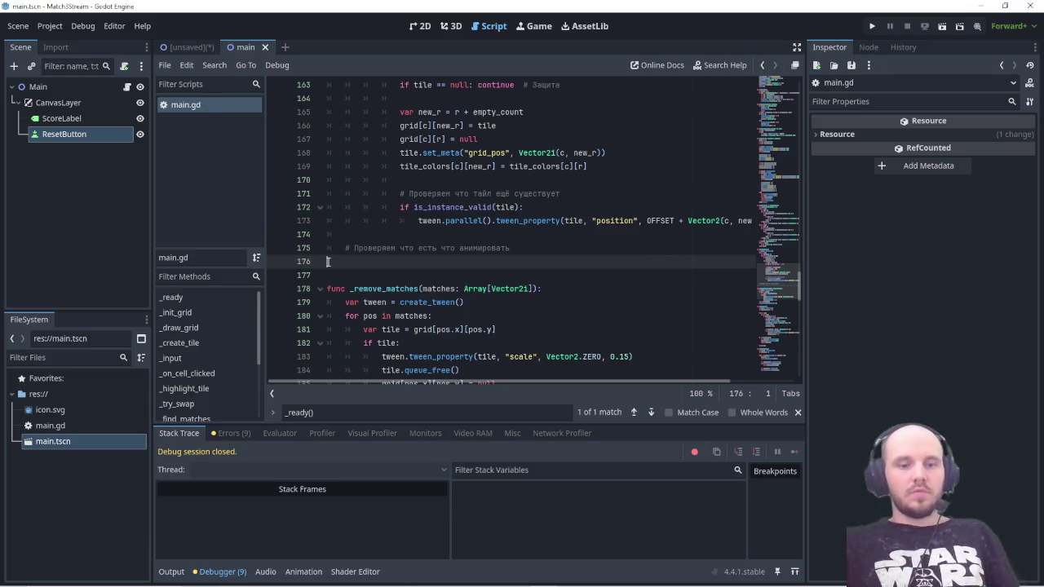
Step: Run the game and swap two neighbouring tiles, hitting the Nil 'finished' error at line 122
{"action": "key", "text": "F5"}
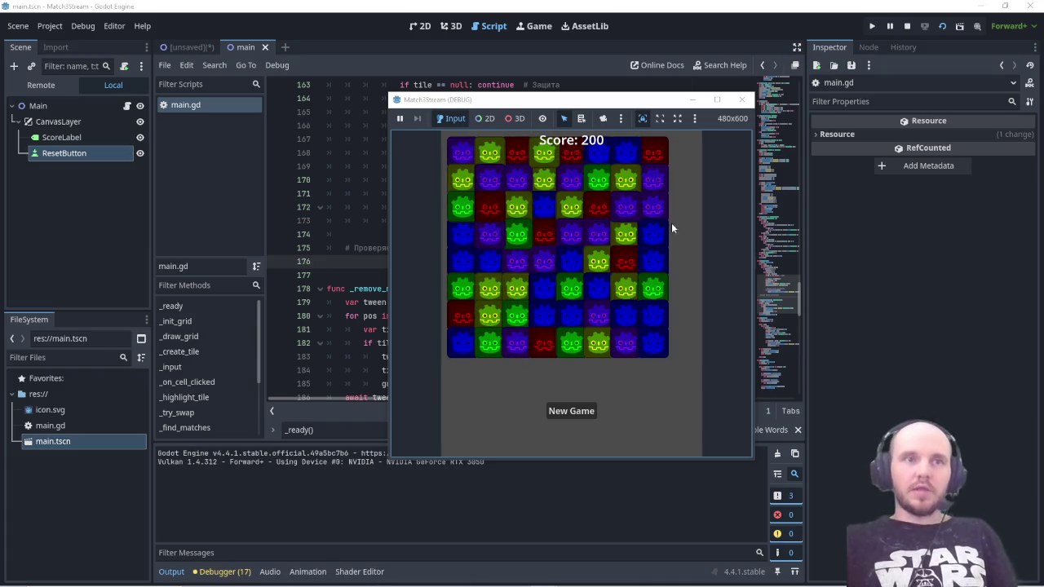
{"action": "left_click", "coordinate": [573, 289]}
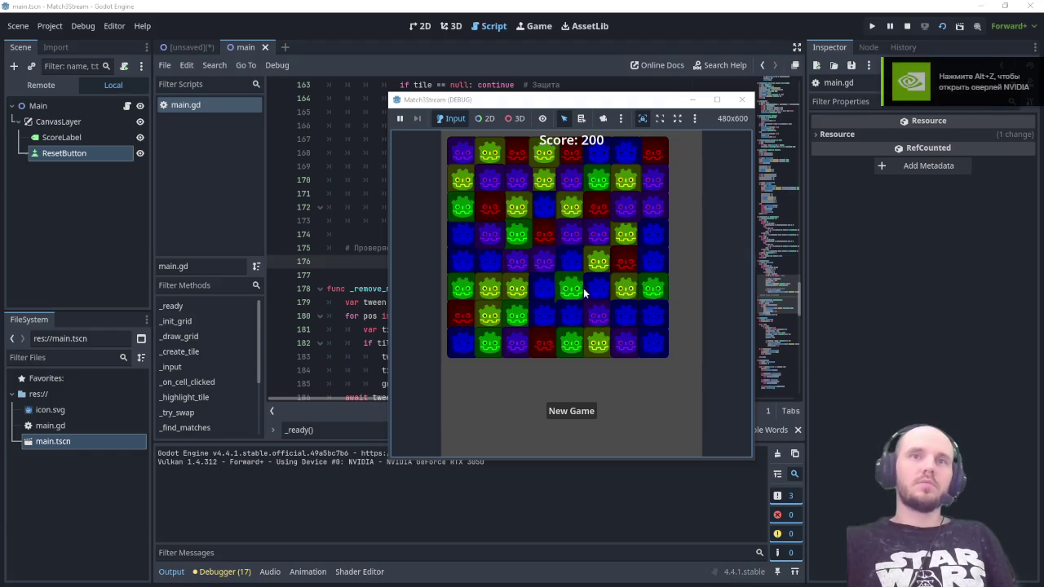
{"action": "left_click", "coordinate": [605, 295]}
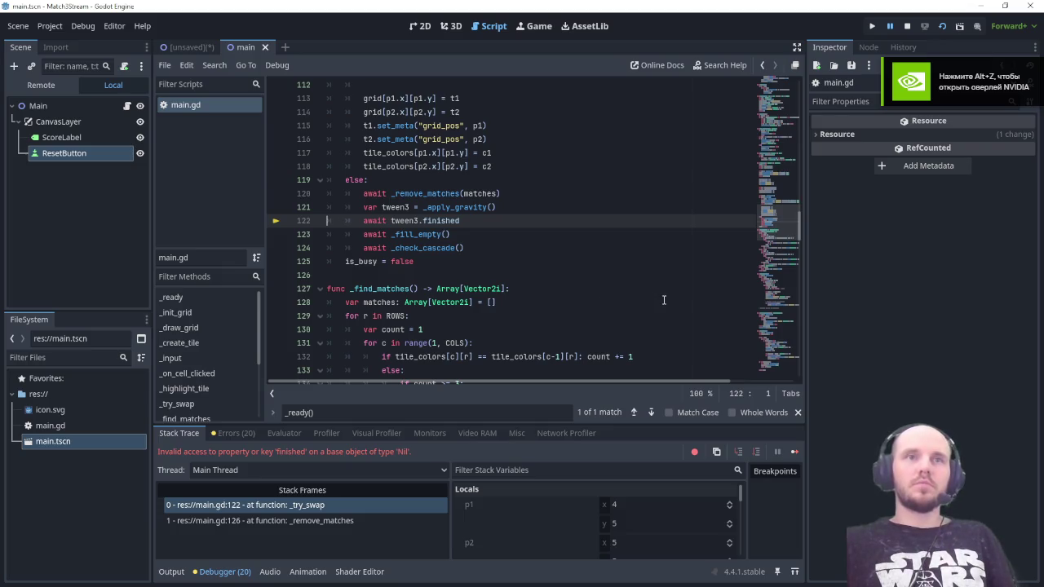
Step: Screenshot the _try_swap code with the Nil 'finished' error, then scroll through _try_swap
{"action": "key", "text": "Print"}
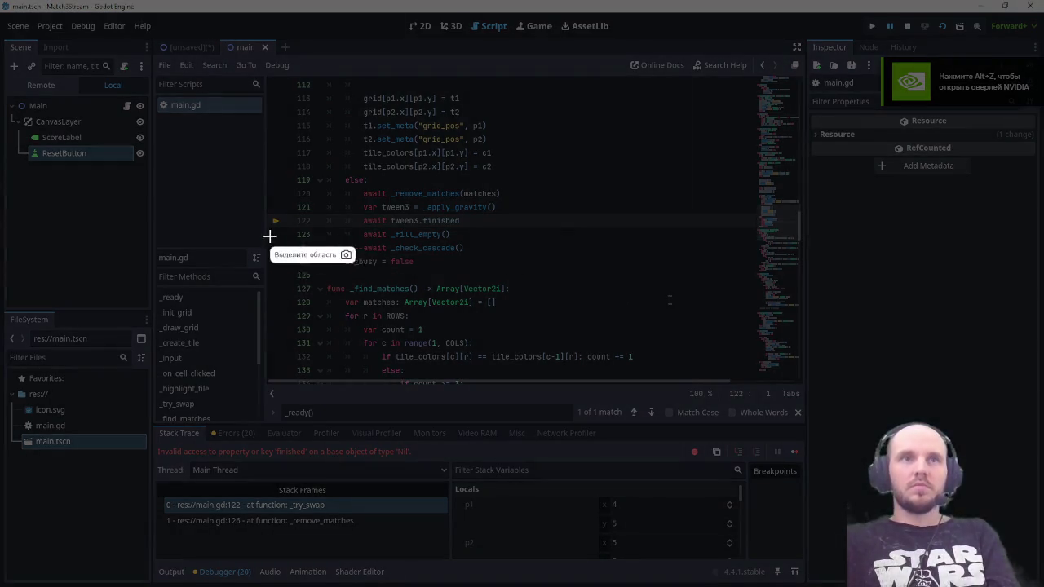
{"action": "mouse_move", "coordinate": [143, 177]}
{"action": "left_mouse_down"}
{"action": "mouse_move", "coordinate": [630, 532]}
{"action": "mouse_move", "coordinate": [692, 555]}
{"action": "left_mouse_up"}
{"action": "left_click", "coordinate": [707, 477]}
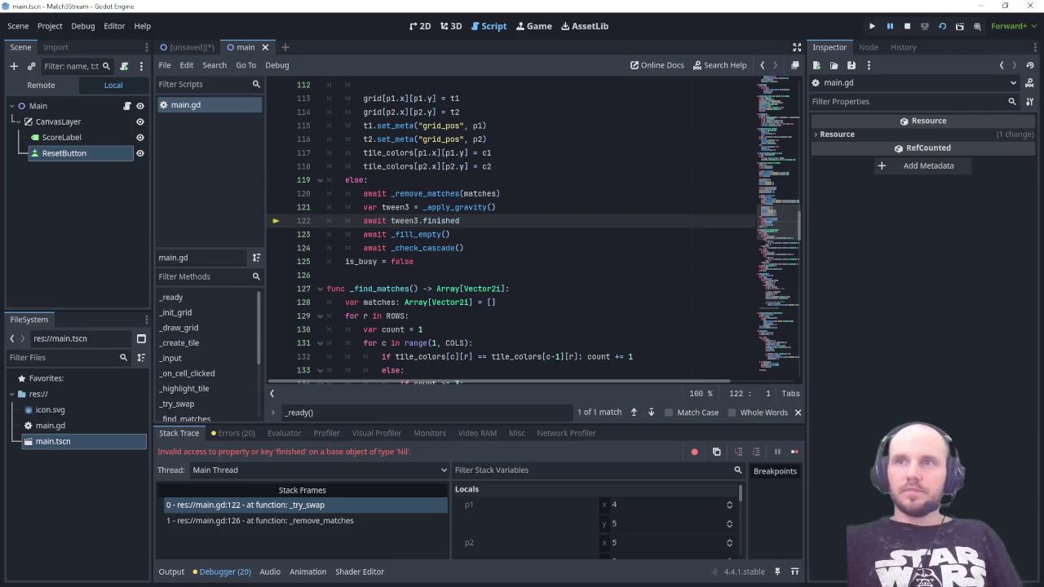
{"action": "scroll", "coordinate": [508, 261], "scroll_direction": "up", "scroll_amount": 3}
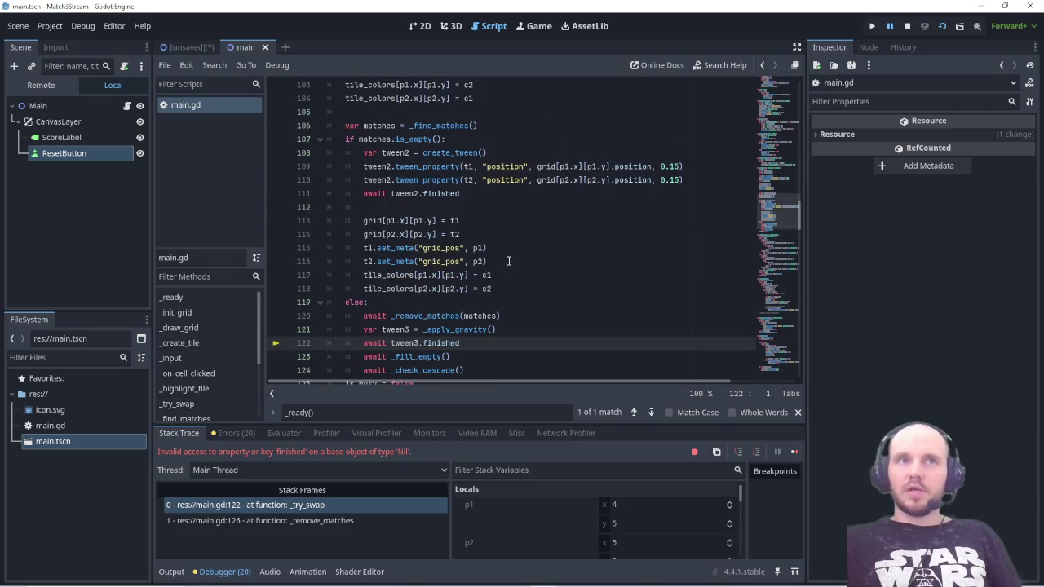
{"action": "scroll", "coordinate": [508, 261], "scroll_direction": "up", "scroll_amount": 3}
{"action": "scroll", "coordinate": [509, 261], "scroll_direction": "up", "scroll_amount": 3}
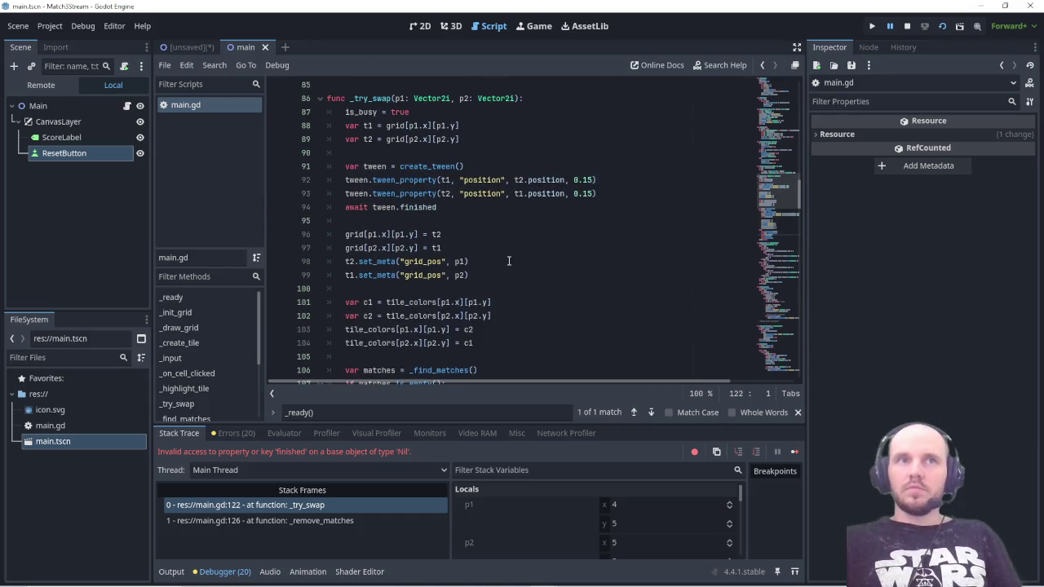
{"action": "scroll", "coordinate": [509, 261], "scroll_direction": "down", "scroll_amount": 6}
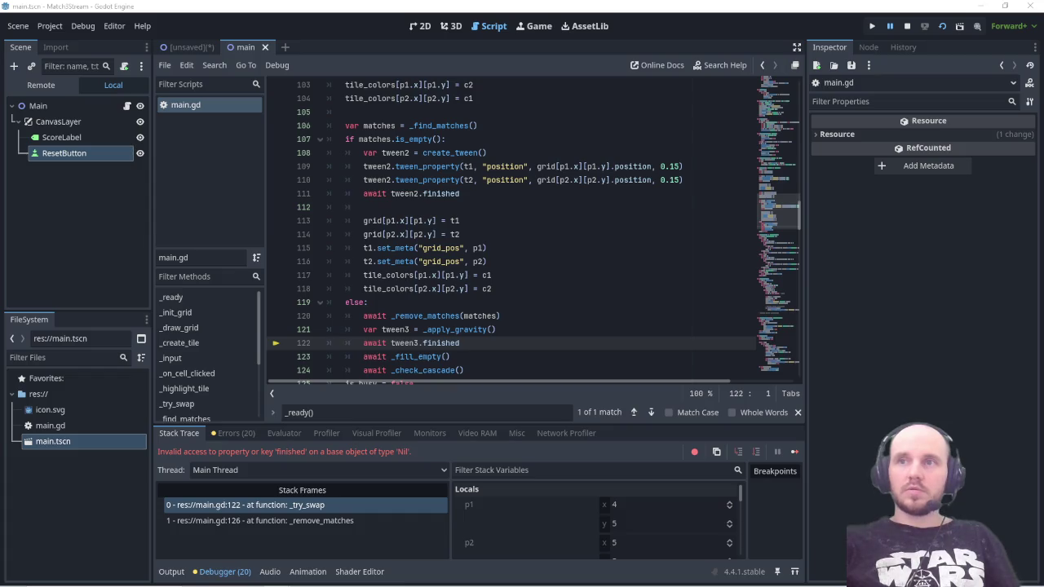
Step: Replace _apply_gravity with the version that skips invalid tiles and awaits its tween, and save
{"action": "left_click", "coordinate": [441, 413]}
{"action": "type", "text": "func _apply_gravity"}
{"action": "scroll", "coordinate": [530, 282], "scroll_direction": "down", "scroll_amount": 4}
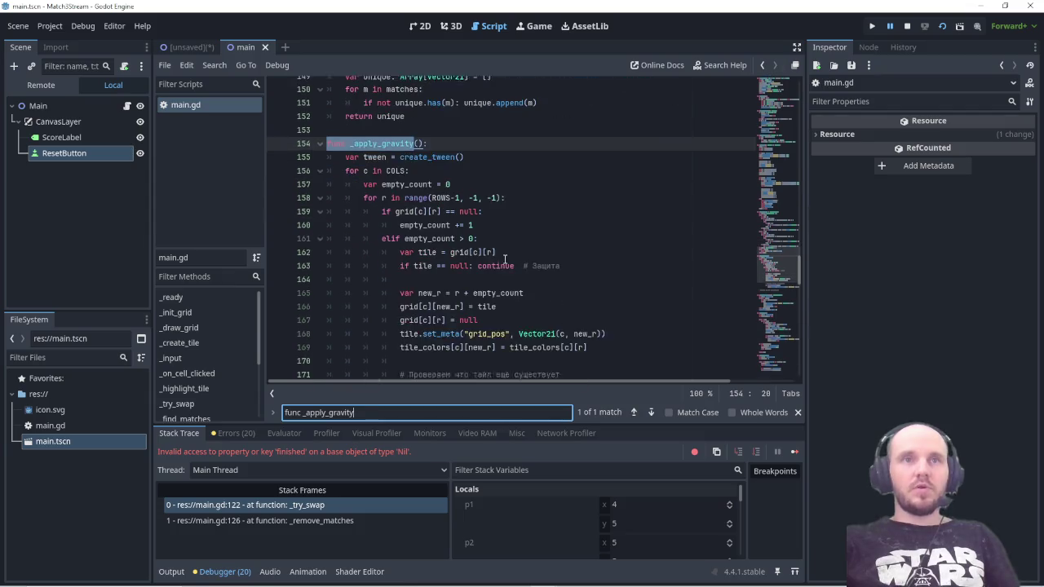
{"action": "scroll", "coordinate": [530, 282], "scroll_direction": "down", "scroll_amount": 2}
{"action": "scroll", "coordinate": [539, 288], "scroll_direction": "up", "scroll_amount": 3}
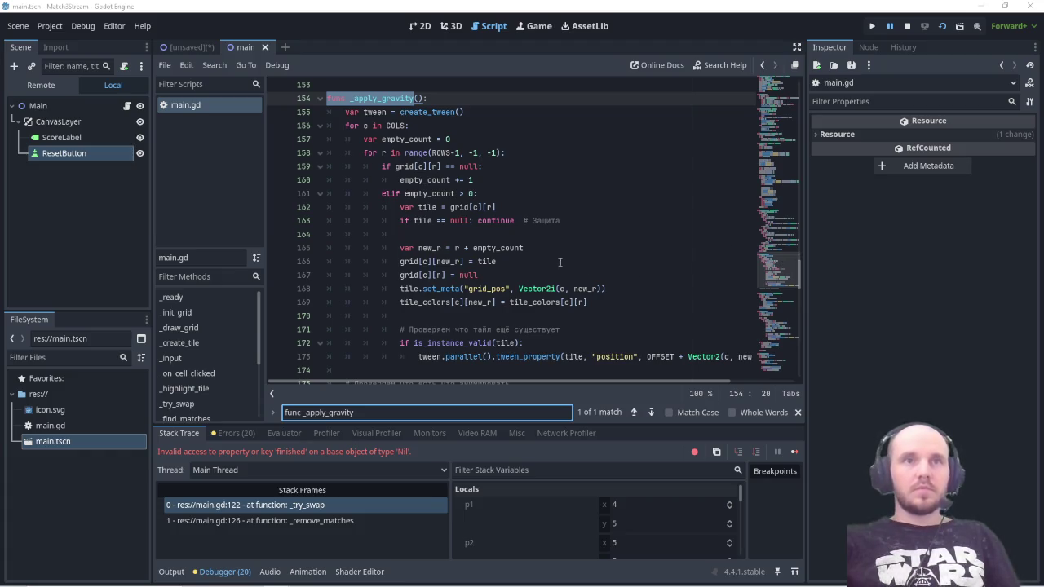
{"action": "scroll", "coordinate": [571, 260], "scroll_direction": "down", "scroll_amount": 1}
{"action": "scroll", "coordinate": [429, 292], "scroll_direction": "down", "scroll_amount": 1}
{"action": "scroll", "coordinate": [458, 323], "scroll_direction": "up", "scroll_amount": 1}
{"action": "mouse_move", "coordinate": [524, 343]}
{"action": "left_mouse_down"}
{"action": "mouse_move", "coordinate": [412, 263]}
{"action": "mouse_move", "coordinate": [351, 294]}
{"action": "mouse_move", "coordinate": [334, 241]}
{"action": "mouse_move", "coordinate": [346, 140]}
{"action": "left_mouse_up"}
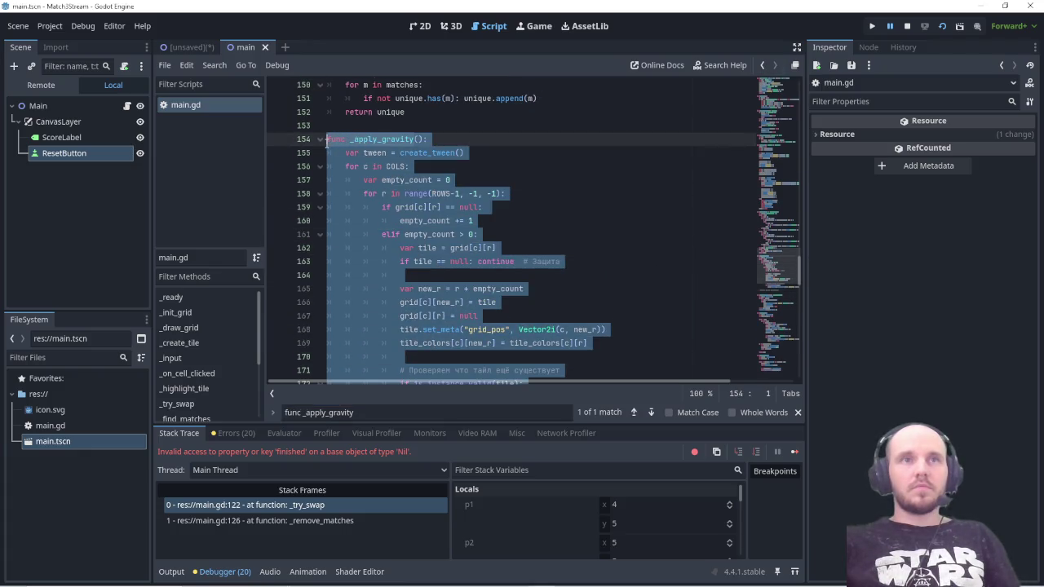
{"action": "key", "text": "ctrl+v"}
{"action": "scroll", "coordinate": [470, 281], "scroll_direction": "down", "scroll_amount": 1}
{"action": "scroll", "coordinate": [481, 282], "scroll_direction": "down", "scroll_amount": 1}
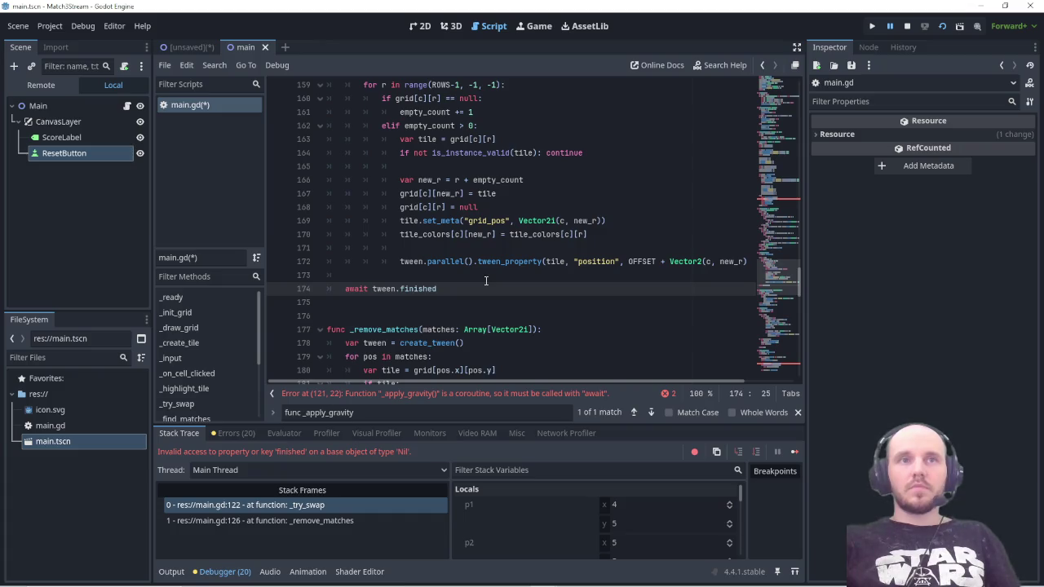
{"action": "key", "text": "ctrl+s"}
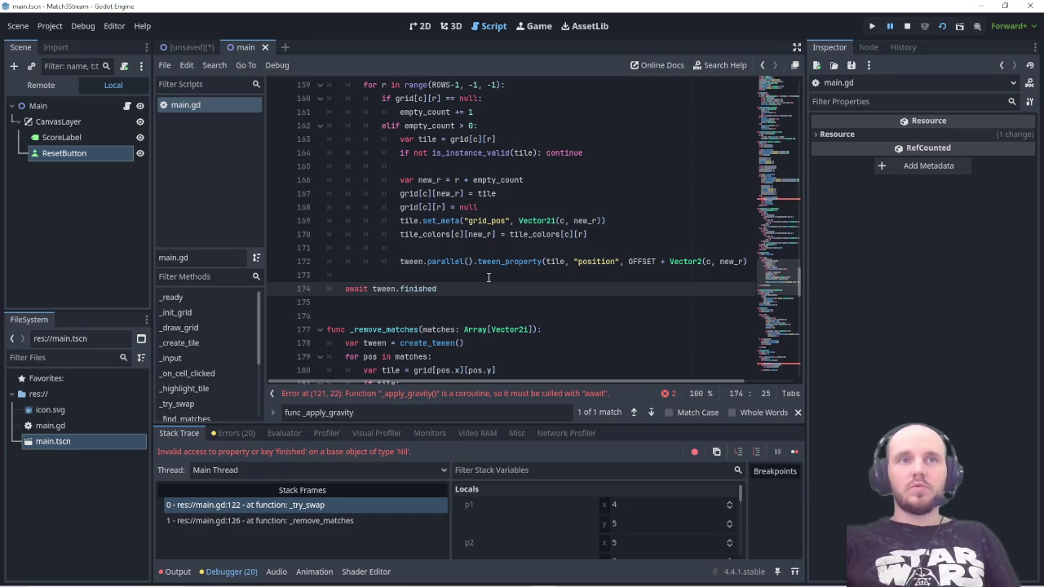
Step: Search main.gd for the _fill_empty function
{"action": "left_click", "coordinate": [489, 275]}
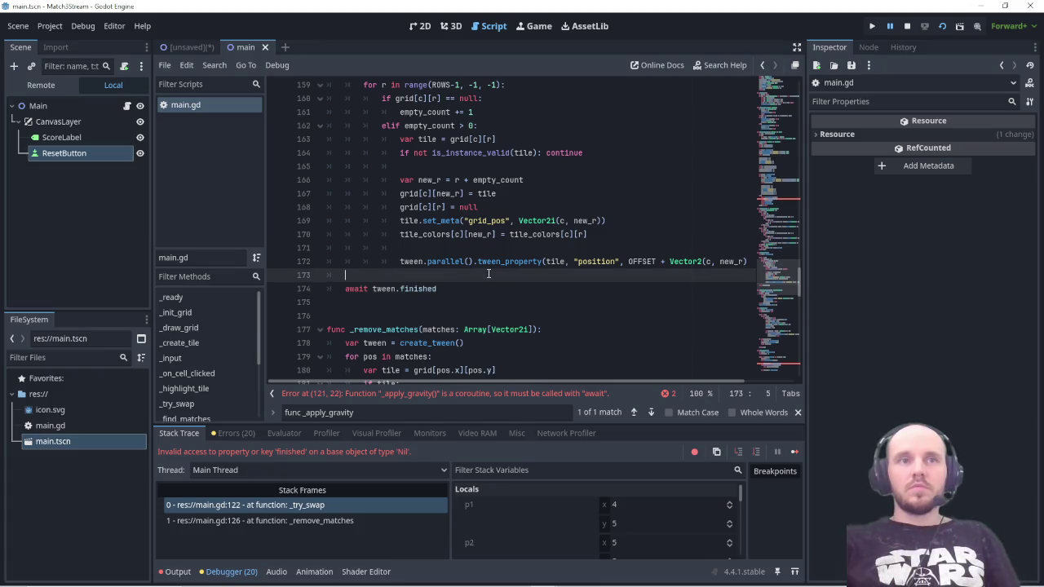
{"action": "scroll", "coordinate": [489, 274], "scroll_direction": "up", "scroll_amount": 2}
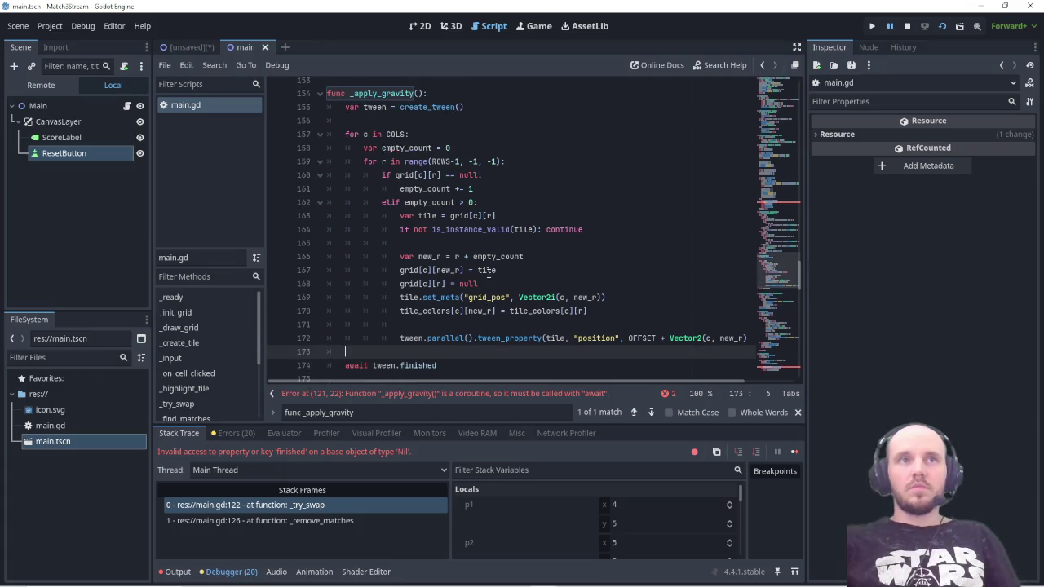
{"action": "scroll", "coordinate": [489, 275], "scroll_direction": "down", "scroll_amount": 3}
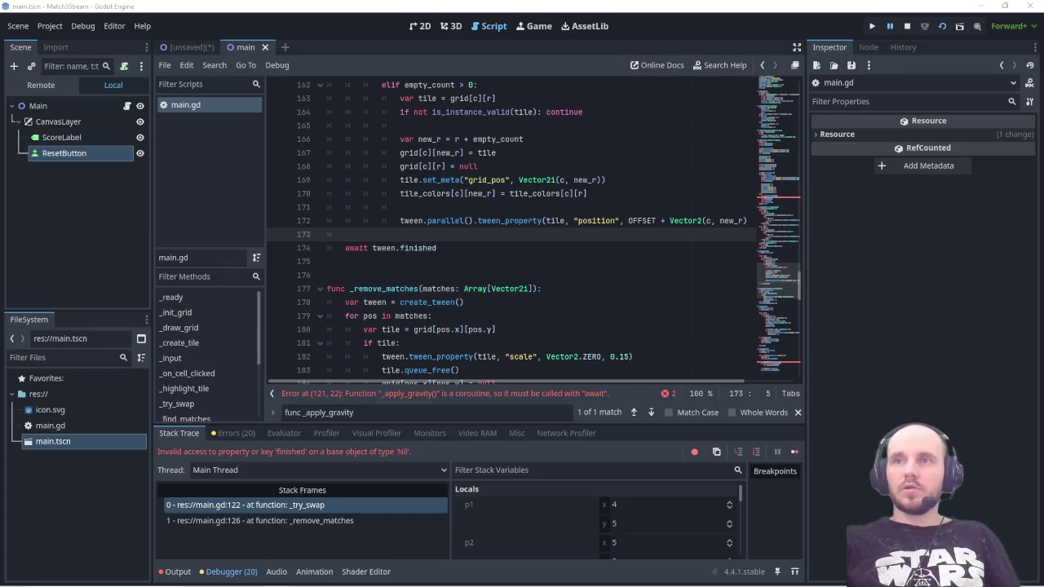
{"action": "double_click", "coordinate": [337, 412]}
{"action": "type", "text": "_fill_empty"}
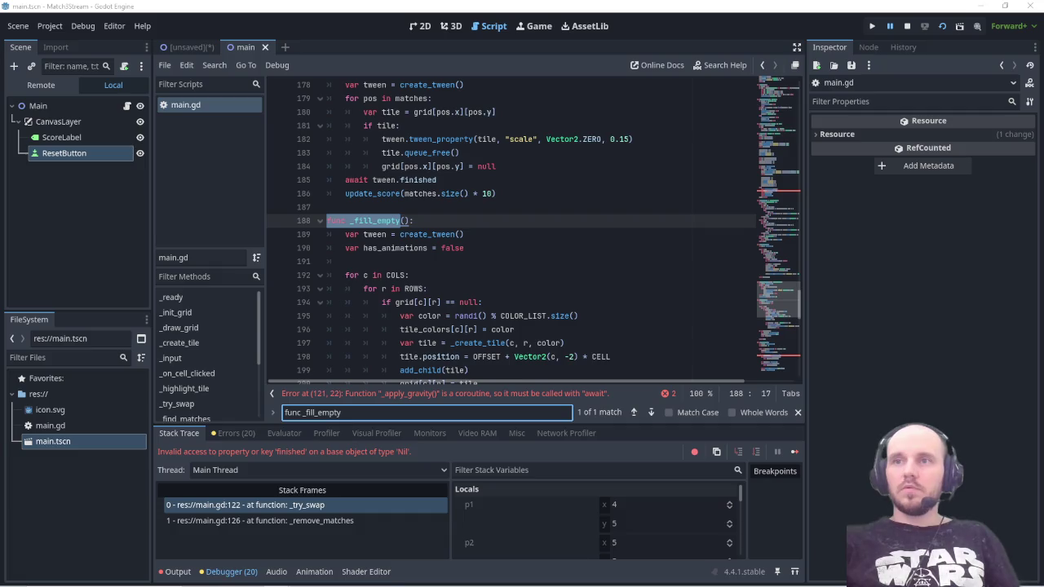
Step: Paste the new _fill_empty over the old one, ending in await tween.finished, and save
{"action": "scroll", "coordinate": [385, 259], "scroll_direction": "down", "scroll_amount": 2}
{"action": "scroll", "coordinate": [385, 259], "scroll_direction": "down", "scroll_amount": 3}
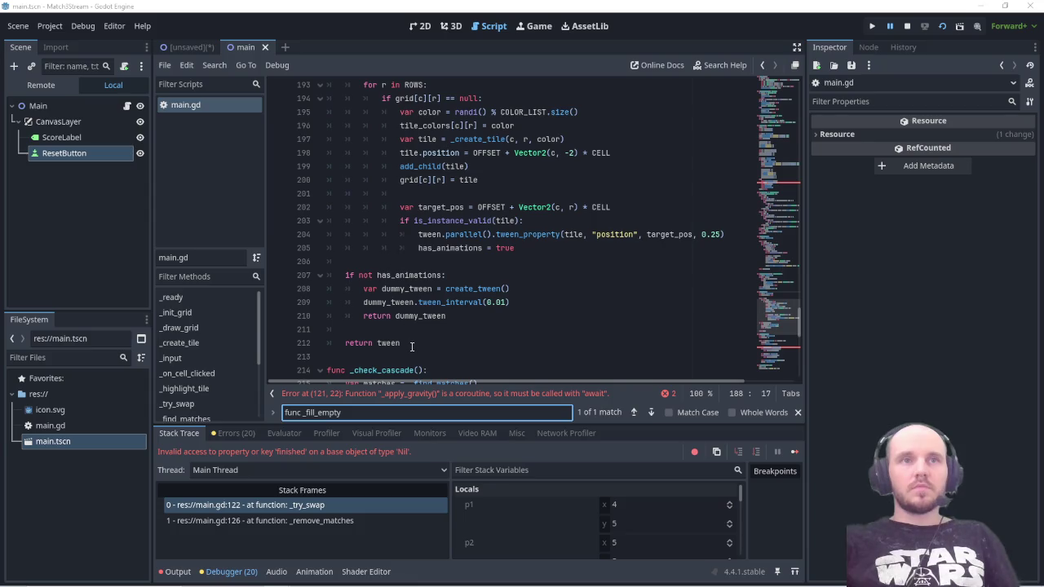
{"action": "mouse_move", "coordinate": [412, 347]}
{"action": "left_mouse_down"}
{"action": "mouse_move", "coordinate": [343, 275]}
{"action": "mouse_move", "coordinate": [320, 141]}
{"action": "left_mouse_up"}
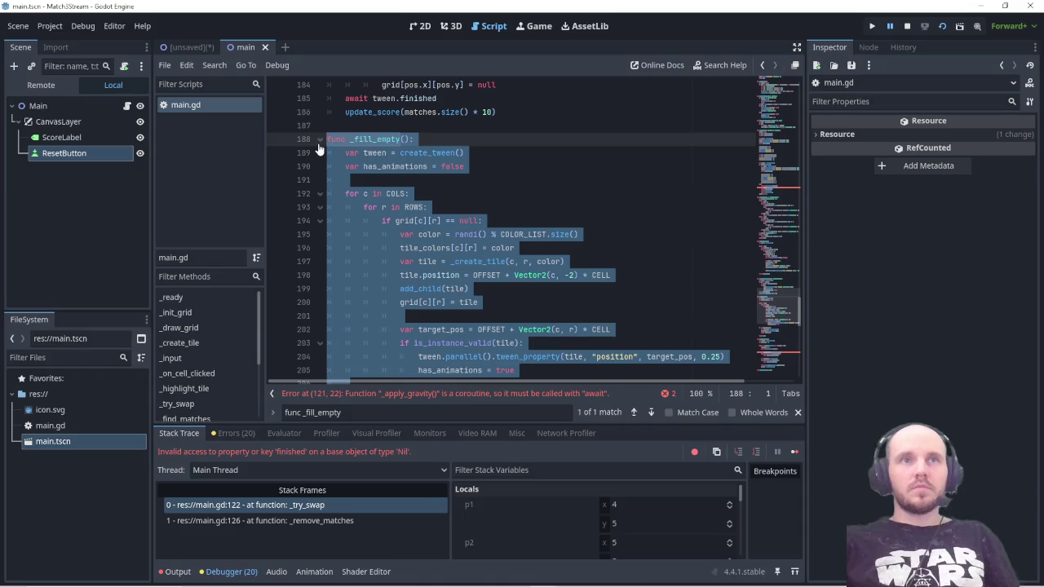
{"action": "type", "text": "func _fill_empty(): \tvar tween = create_tween() \t \tfor c in COLS: \t\tfor r in ROWS: \t\t\tif grid[c][r] == null: \t\t\t\tvar color = randi() % COLOR_LIST.size() \t\t\t\ttile_colors[c][r] = color \t\t\t\tvar tile = _create_tile(c, r, color) \t\t\t\ttile.position = OFFSET + Vector2(c, -2) * CELL \t\t\t\tadd_child(tile) \t\t\t\tgrid[c][r] = tile \t\t\t\t \t\t\t\tvar target_pos = OFFSET + Vector2(c, r) * CELL \t\t\t\tif is_instance_valid(tile): \t\t\t\t\ttween.parallel().tween_property(tile, \"position\", target_pos, 0.25) \t \tawait tween.finished"}
{"action": "scroll", "coordinate": [479, 227], "scroll_direction": "down", "scroll_amount": 2}
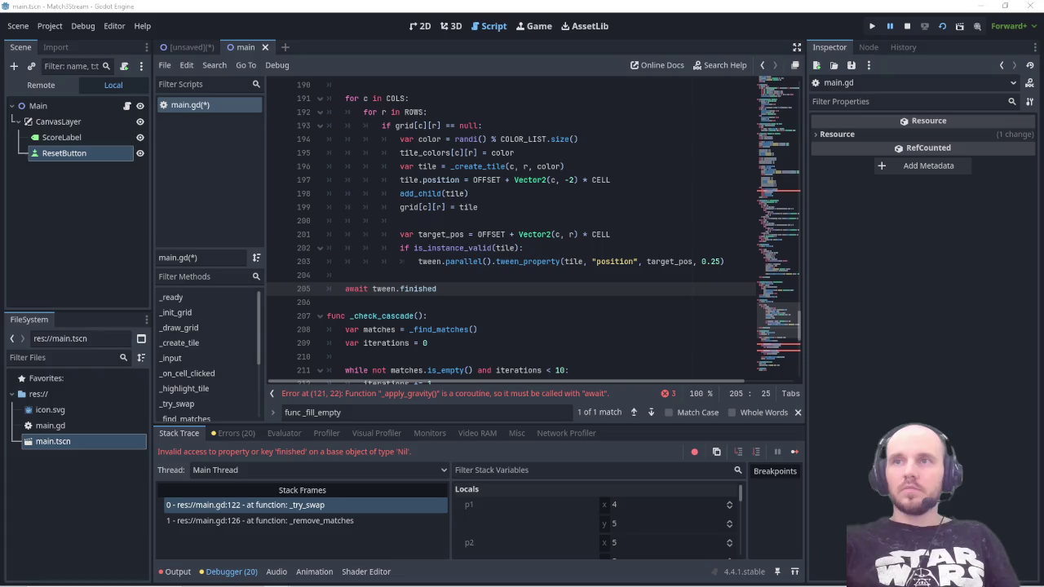
{"action": "key", "text": "ctrl+s"}
Step: Find the _check_cascade function in main.gd
{"action": "triple_click", "coordinate": [352, 412]}
{"action": "type", "text": "func _check_cascade"}
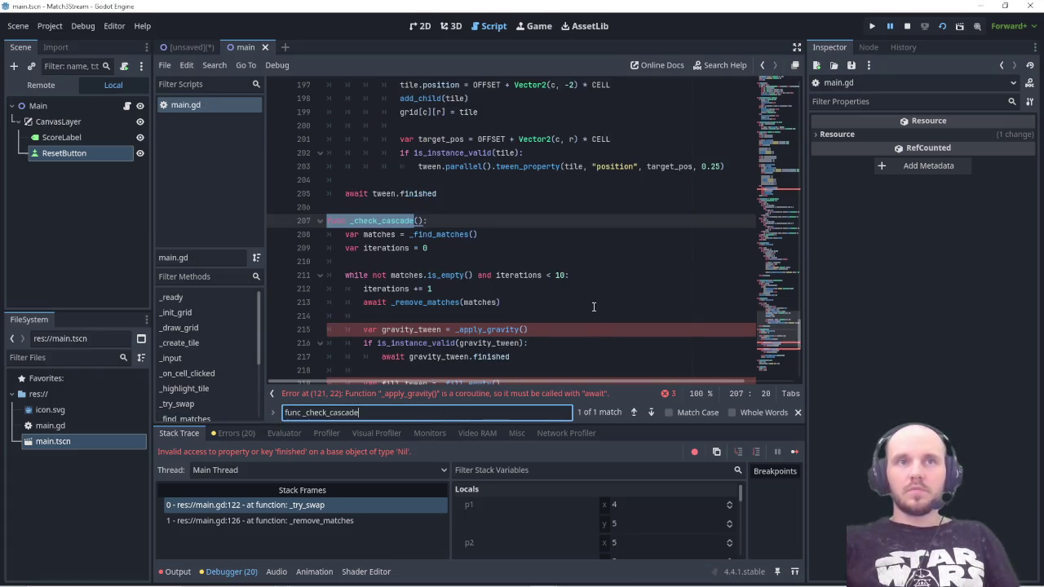
{"action": "scroll", "coordinate": [594, 307], "scroll_direction": "down", "scroll_amount": 1}
{"action": "scroll", "coordinate": [593, 307], "scroll_direction": "down", "scroll_amount": 2}
{"action": "scroll", "coordinate": [593, 307], "scroll_direction": "up", "scroll_amount": 1}
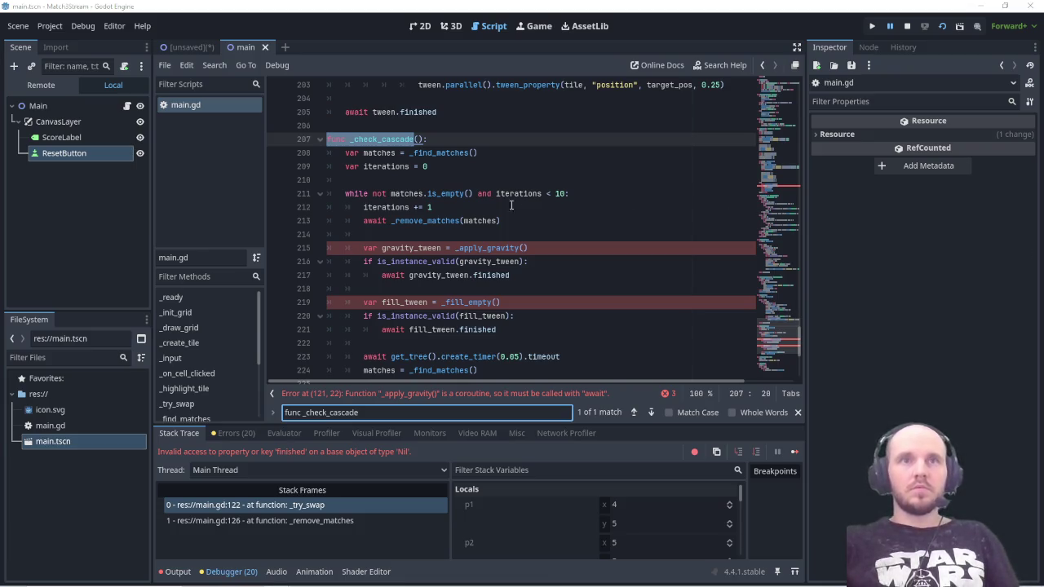
{"action": "scroll", "coordinate": [472, 224], "scroll_direction": "down", "scroll_amount": 2}
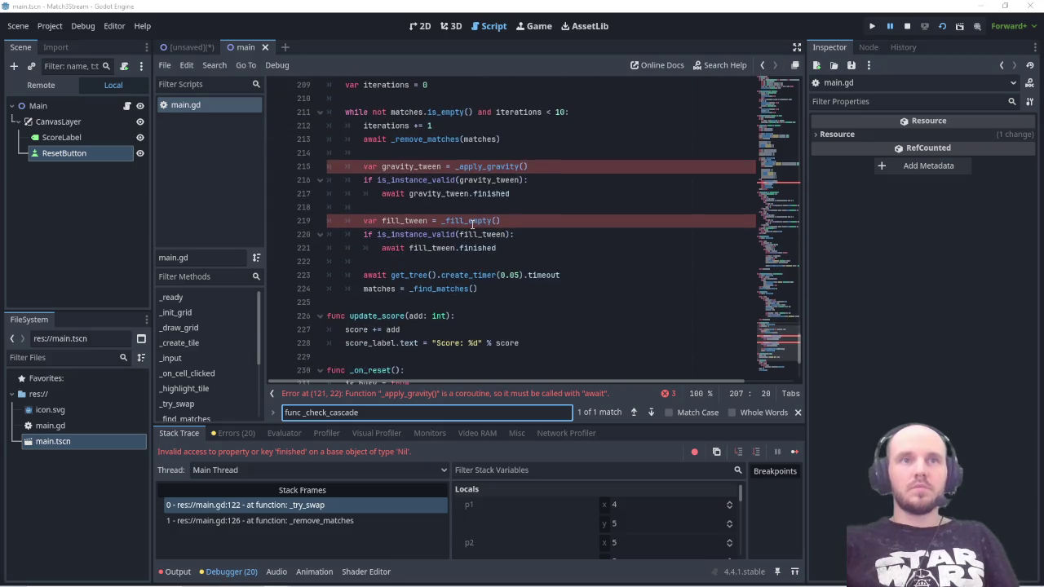
{"action": "scroll", "coordinate": [471, 225], "scroll_direction": "up", "scroll_amount": 1}
Step: Replace _check_cascade with the simplified await sequence, save, and rerun, revealing the line 121 await error
{"action": "mouse_move", "coordinate": [486, 330]}
{"action": "left_mouse_down"}
{"action": "mouse_move", "coordinate": [359, 194]}
{"action": "mouse_move", "coordinate": [343, 112]}
{"action": "mouse_move", "coordinate": [326, 98]}
{"action": "left_mouse_up"}
{"action": "type", "text": "func _check_cascade(): \tvar matches = _find_matches() \tvar iterations = 0  \twhile not matches.is_empty() and iterations < 10: \t\titerations += 1 \t\tawait _remove_matches(matches) \t\tawait _apply_gravity() \t\tawait _fill_empty() \t\tawait get_tree().create_timer(0.05).timeout \t\tmatches = _find_matches()"}
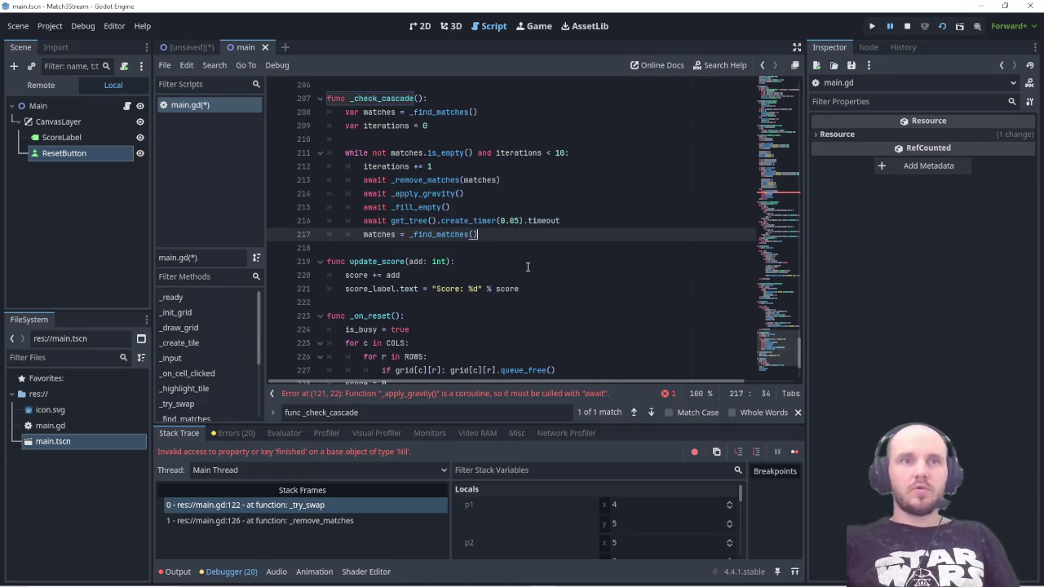
{"action": "key", "text": "ctrl+s"}
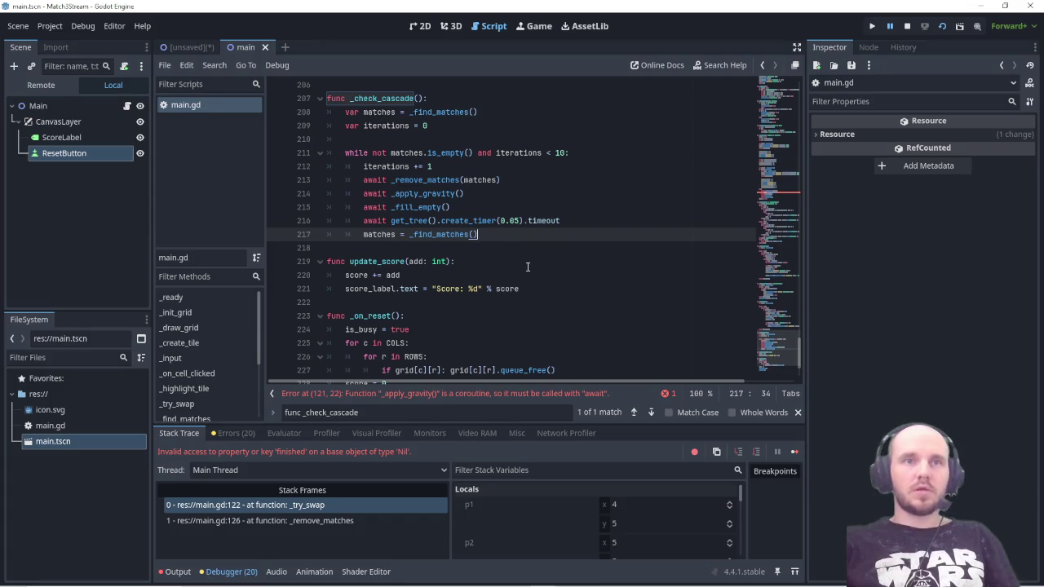
{"action": "left_click", "coordinate": [366, 395]}
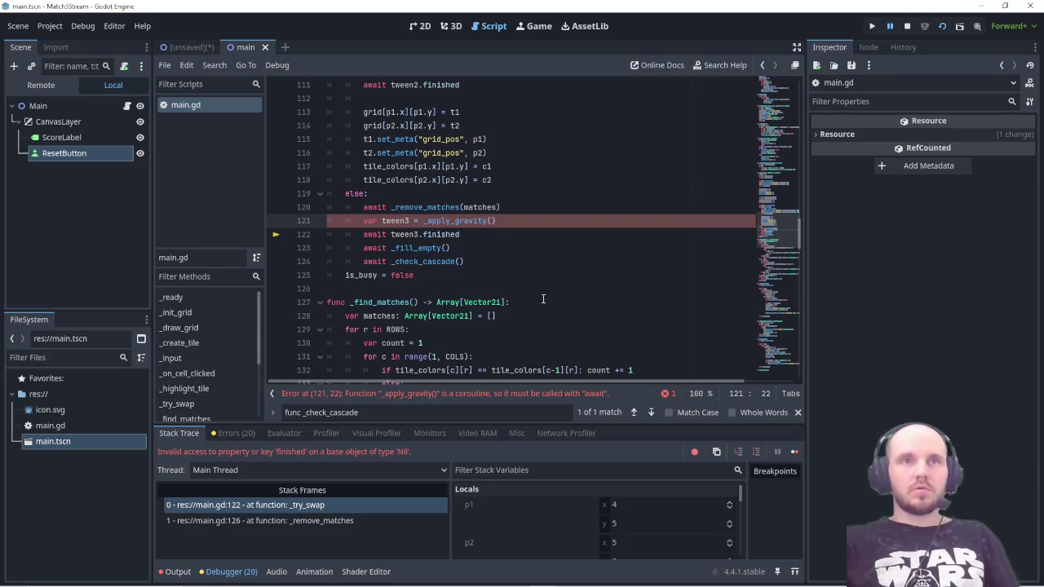
{"action": "key", "text": "F5"}
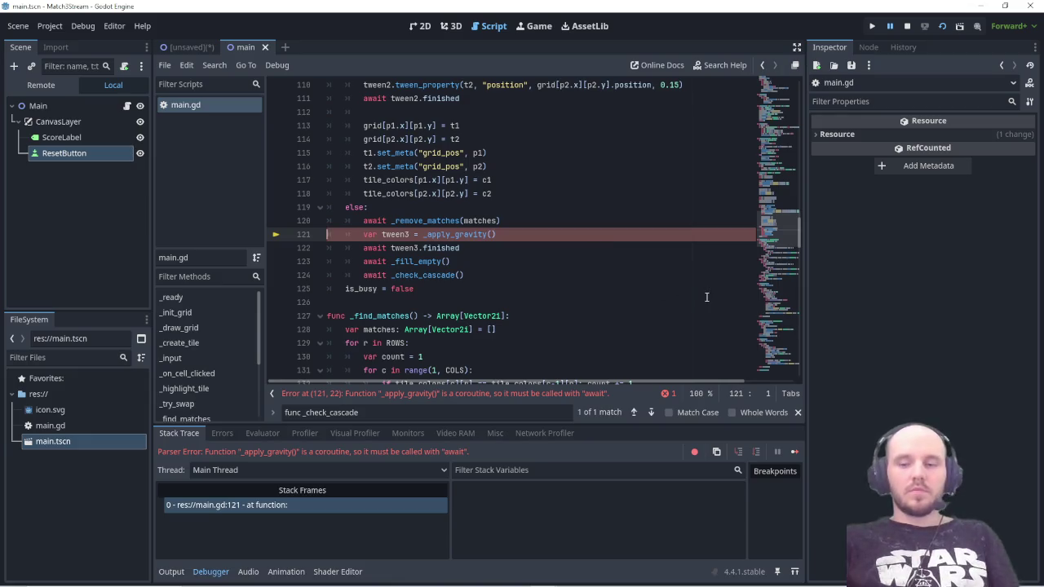
Step: Screenshot the code and await parser error, then search main.gd for _try_swap
{"action": "key", "text": "Print"}
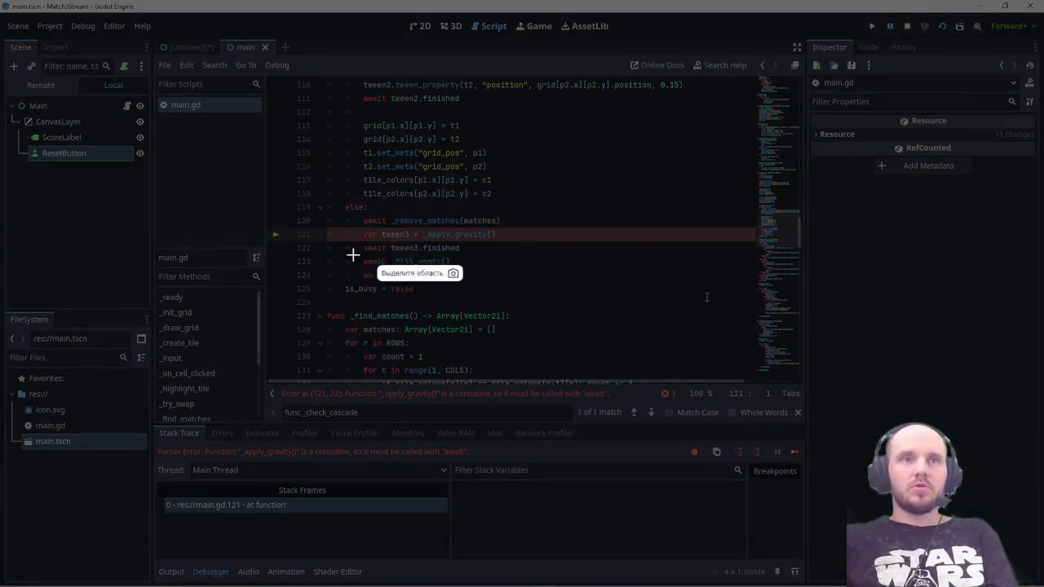
{"action": "left_click_drag", "start_coordinate": [118, 182], "coordinate": [693, 530]}
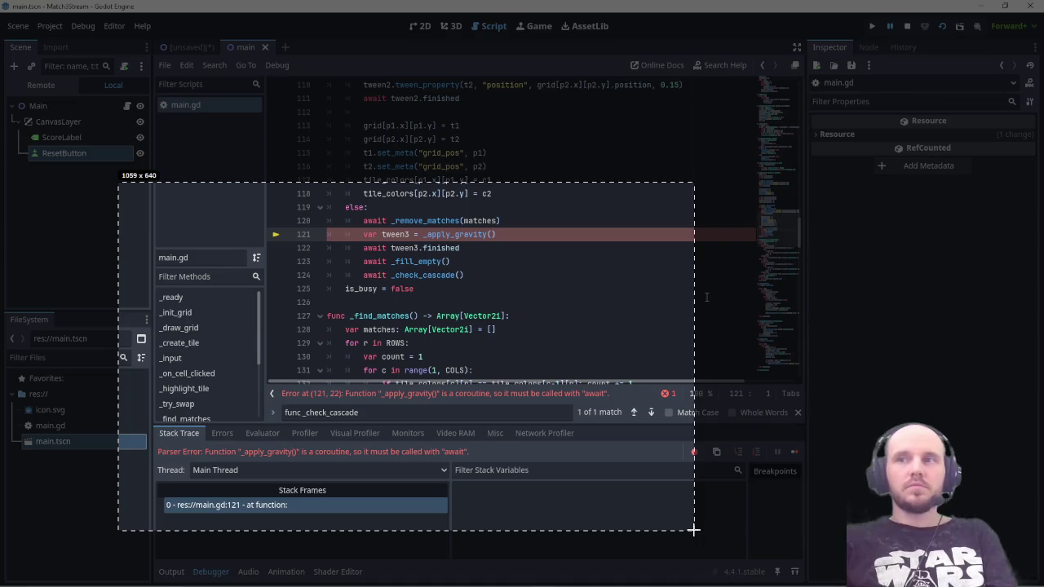
{"action": "key", "text": "ctrl+c"}
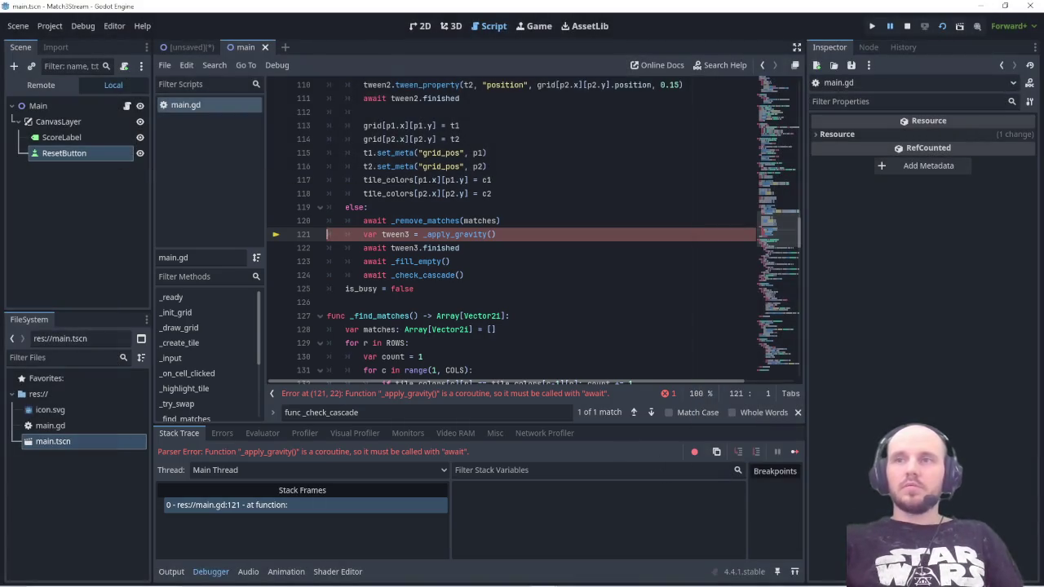
{"action": "key", "text": "ctrl+f"}
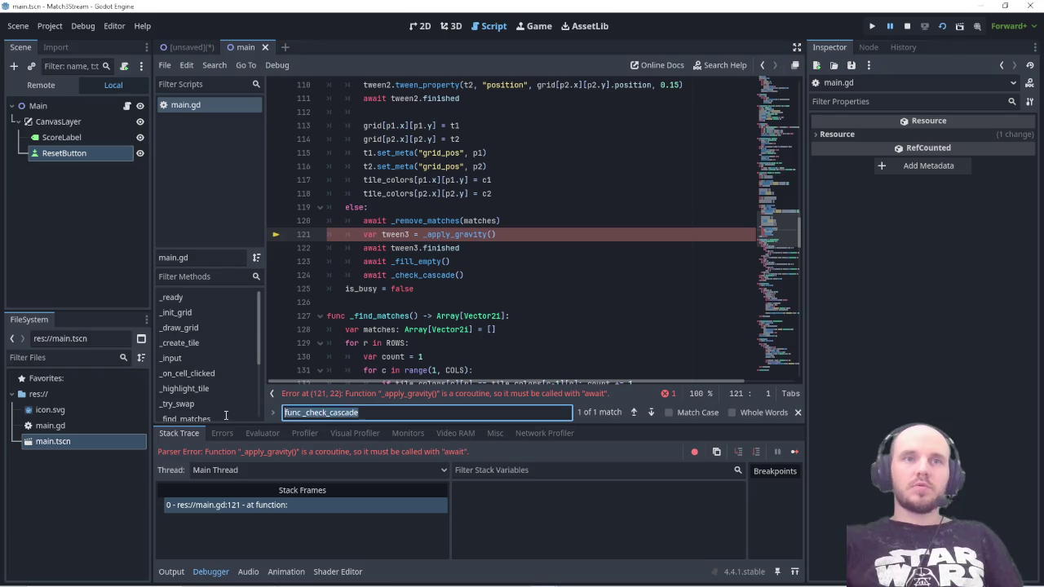
{"action": "type", "text": "_try_swap"}
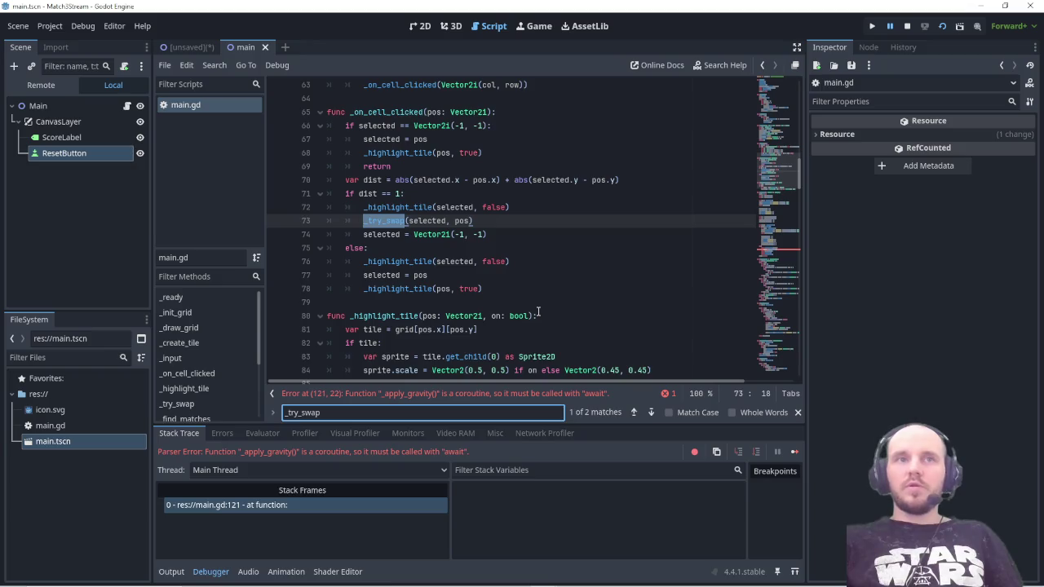
Step: At the _try_swap definition, delete tween lines 91–93 and the await tween.finished line, then save
{"action": "left_click", "coordinate": [634, 412]}
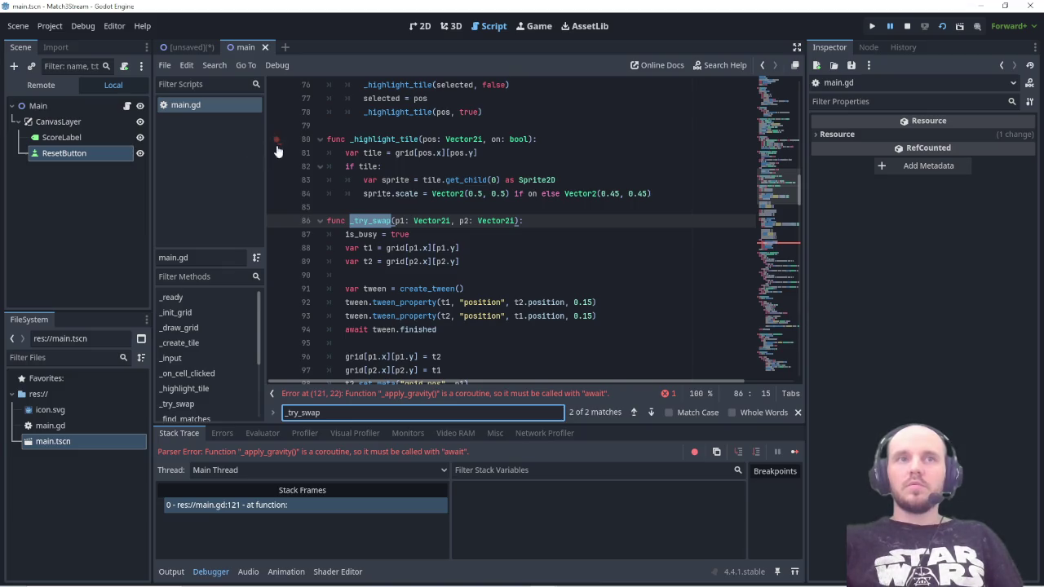
{"action": "mouse_move", "coordinate": [346, 289]}
{"action": "left_mouse_down"}
{"action": "mouse_move", "coordinate": [645, 327]}
{"action": "mouse_move", "coordinate": [638, 316]}
{"action": "left_mouse_up"}
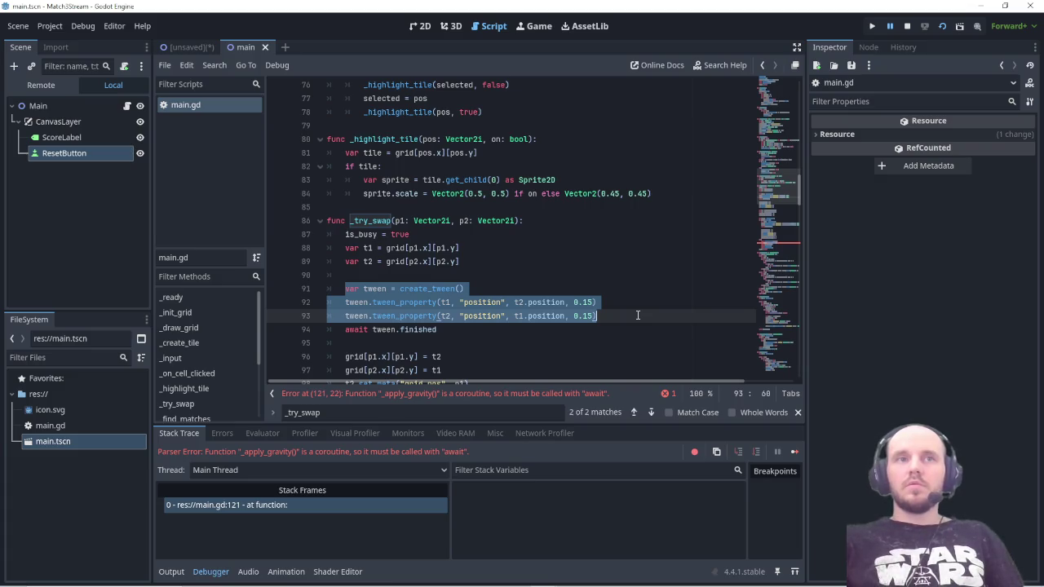
{"action": "key", "text": "ctrl+x"}
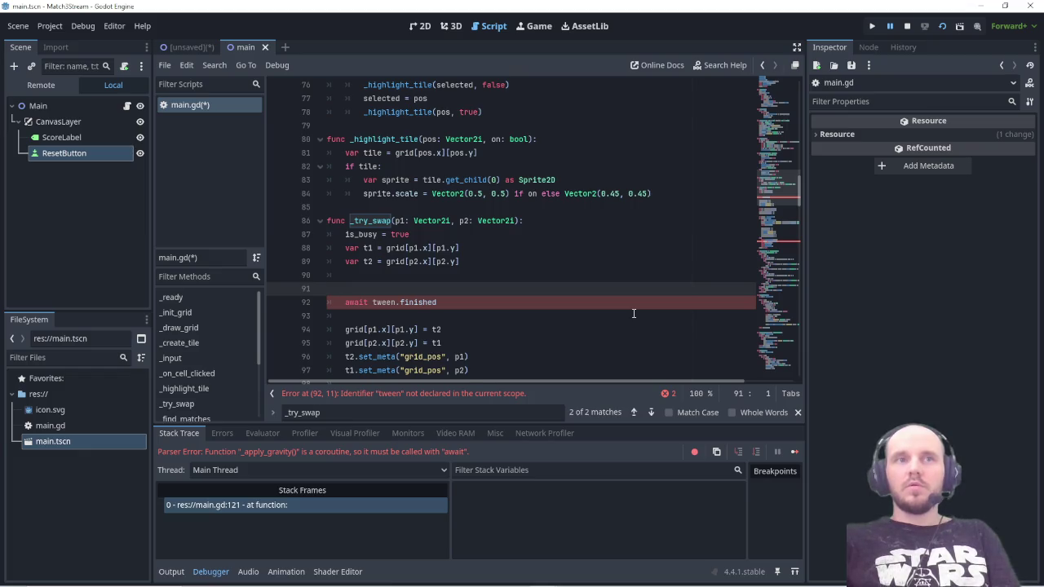
{"action": "key", "text": "BackSpace"}
{"action": "mouse_move", "coordinate": [444, 291]}
{"action": "left_mouse_down"}
{"action": "mouse_move", "coordinate": [458, 292]}
{"action": "mouse_move", "coordinate": [319, 290]}
{"action": "left_mouse_up"}
{"action": "key", "text": "BackSpace"}
{"action": "key", "text": "BackSpace"}
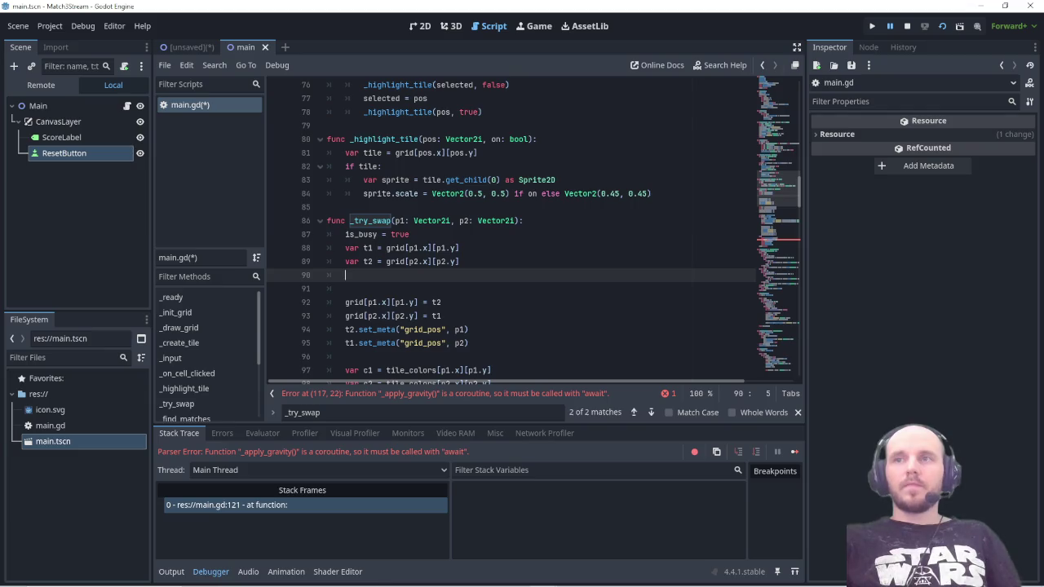
{"action": "key", "text": "ctrl+s"}
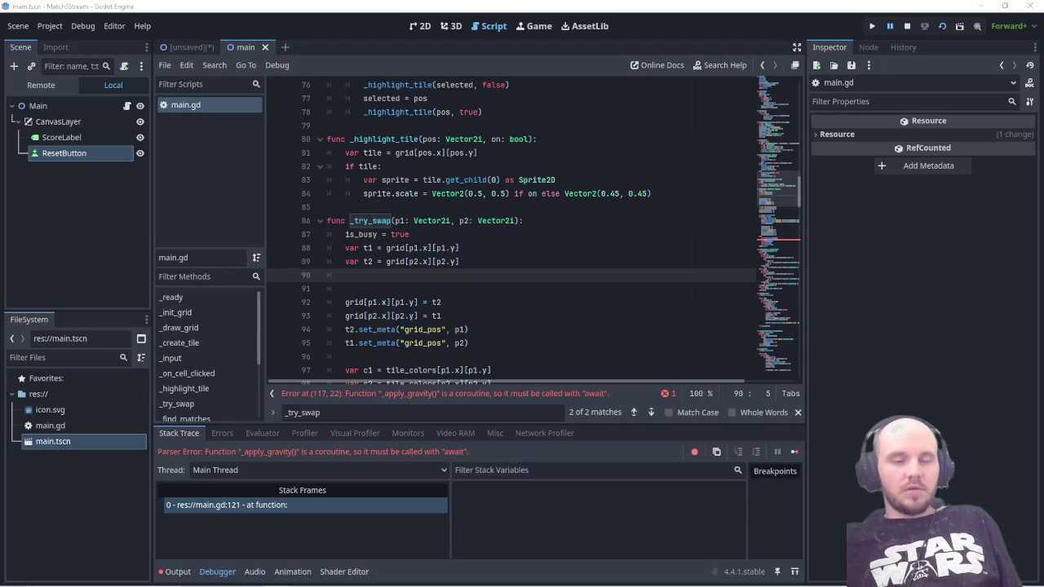
Step: Find await _remove_matches and replace else-branch lines 116–120 with the new await calls
{"action": "left_click", "coordinate": [380, 412]}
{"action": "key", "text": "ctrl+a"}
{"action": "key", "text": "ctrl+v"}
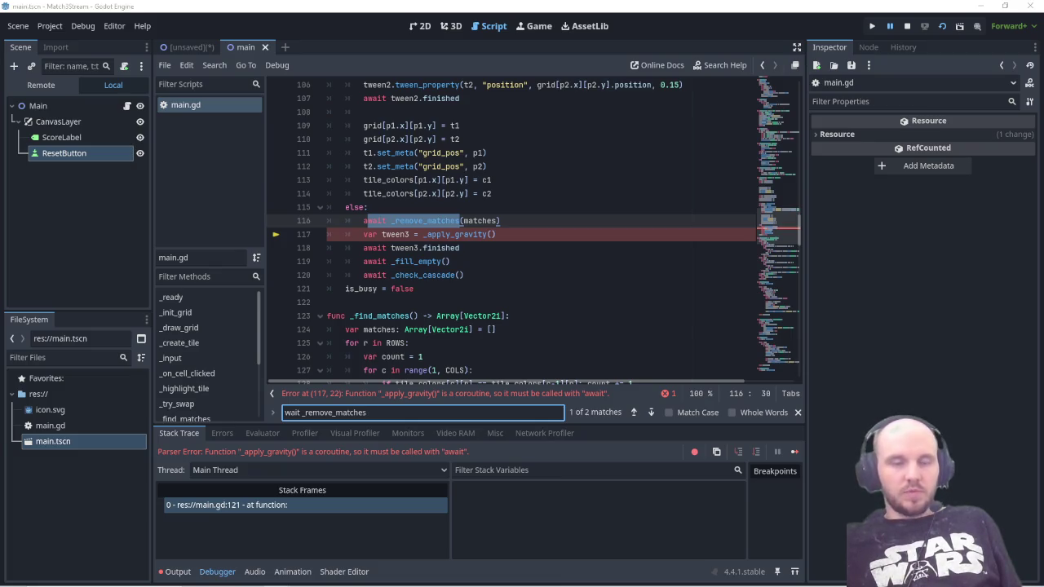
{"action": "mouse_move", "coordinate": [466, 275]}
{"action": "left_mouse_down"}
{"action": "mouse_move", "coordinate": [433, 273]}
{"action": "mouse_move", "coordinate": [365, 220]}
{"action": "left_mouse_up"}
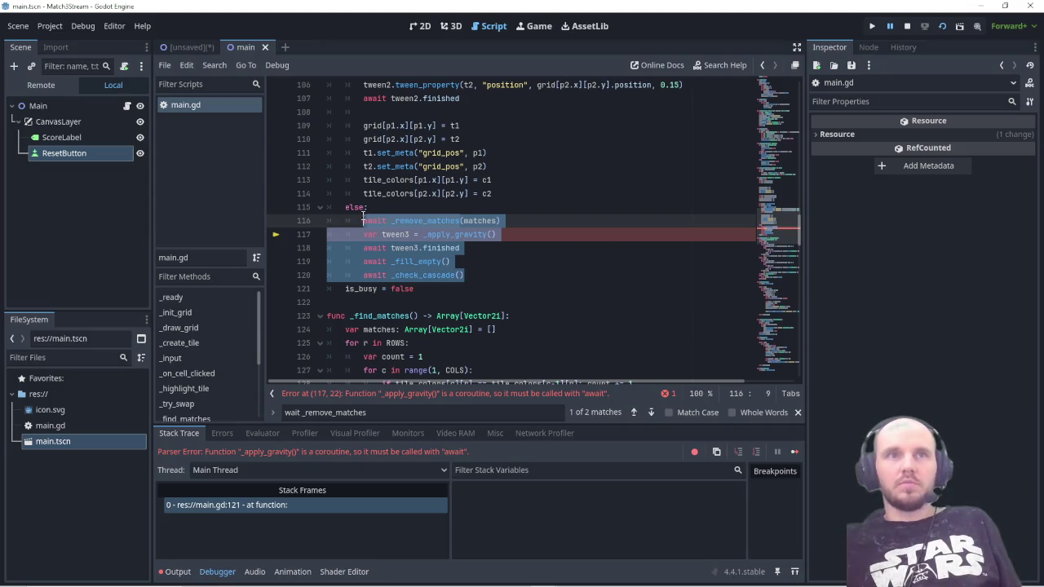
{"action": "key", "text": "ctrl+v"}
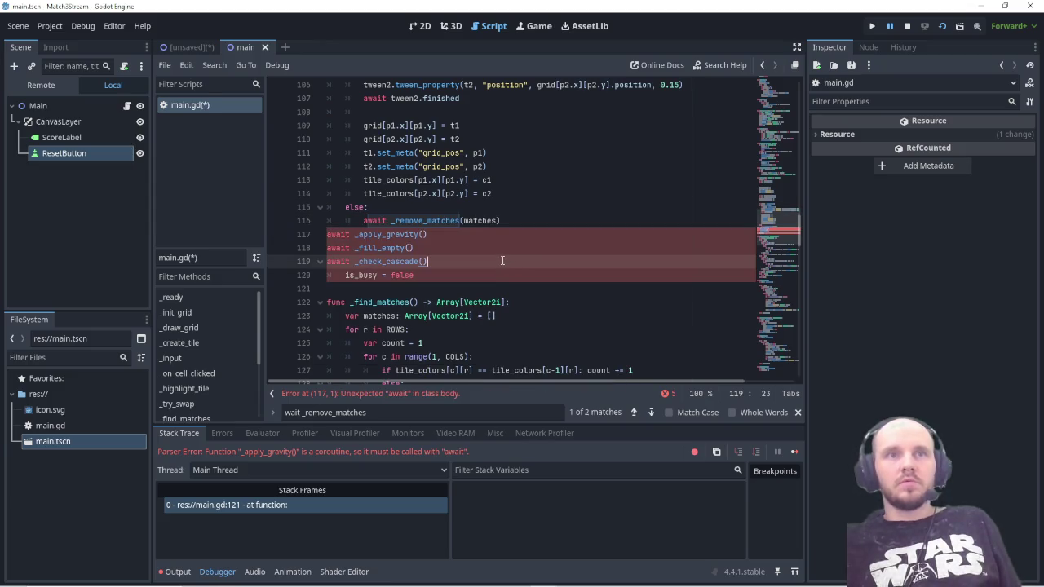
{"action": "key", "text": "ctrl+z"}
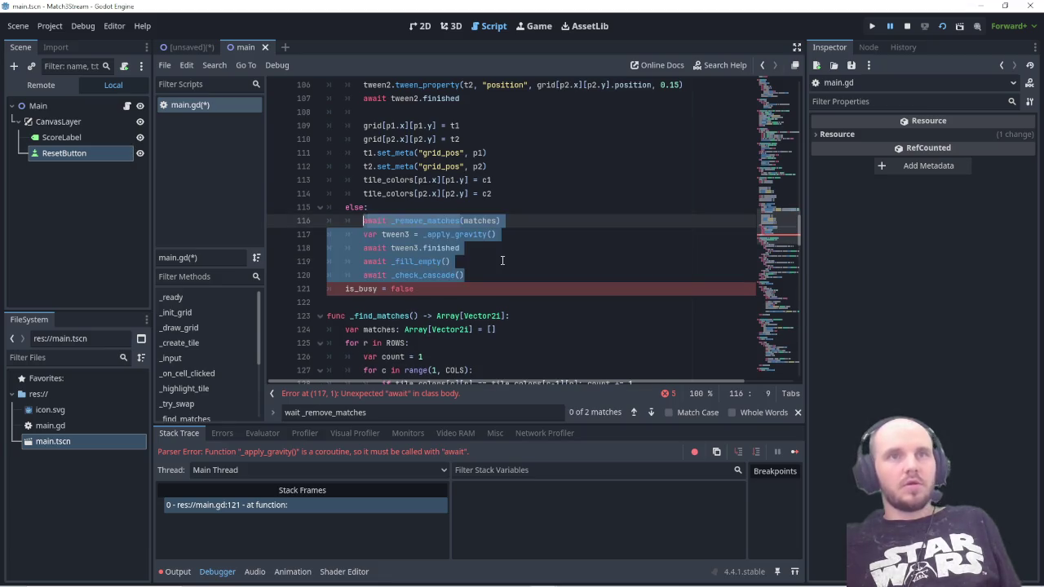
{"action": "left_click", "coordinate": [502, 261]}
{"action": "mouse_move", "coordinate": [364, 221]}
{"action": "left_mouse_down"}
{"action": "mouse_move", "coordinate": [489, 224]}
{"action": "mouse_move", "coordinate": [461, 253]}
{"action": "mouse_move", "coordinate": [471, 277]}
{"action": "left_mouse_up"}
{"action": "key", "text": "ctrl+v"}
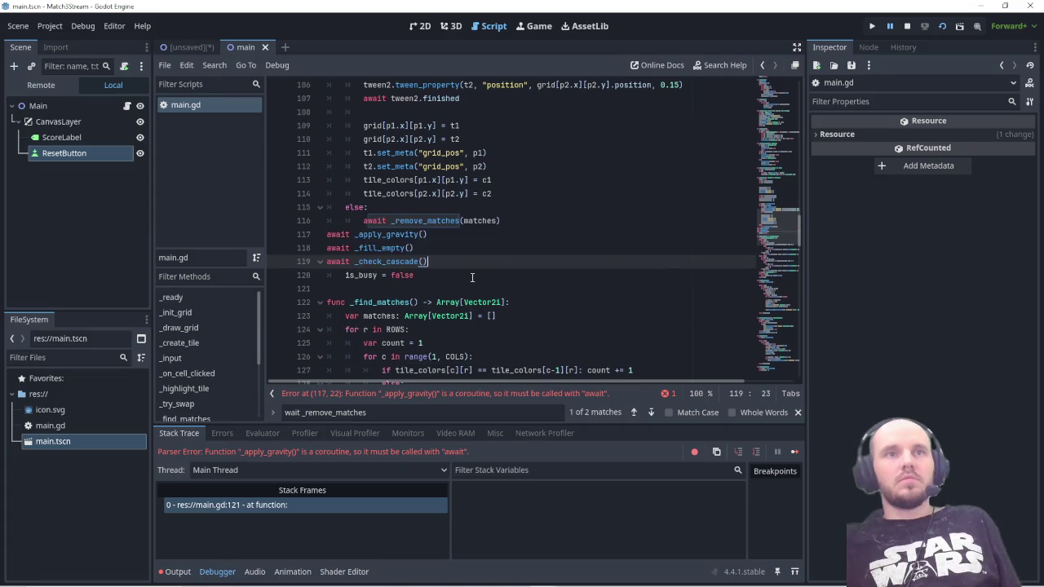
Step: Indent await _apply_gravity, _fill_empty and _check_cascade into the else block and save
{"action": "left_click", "coordinate": [328, 234]}
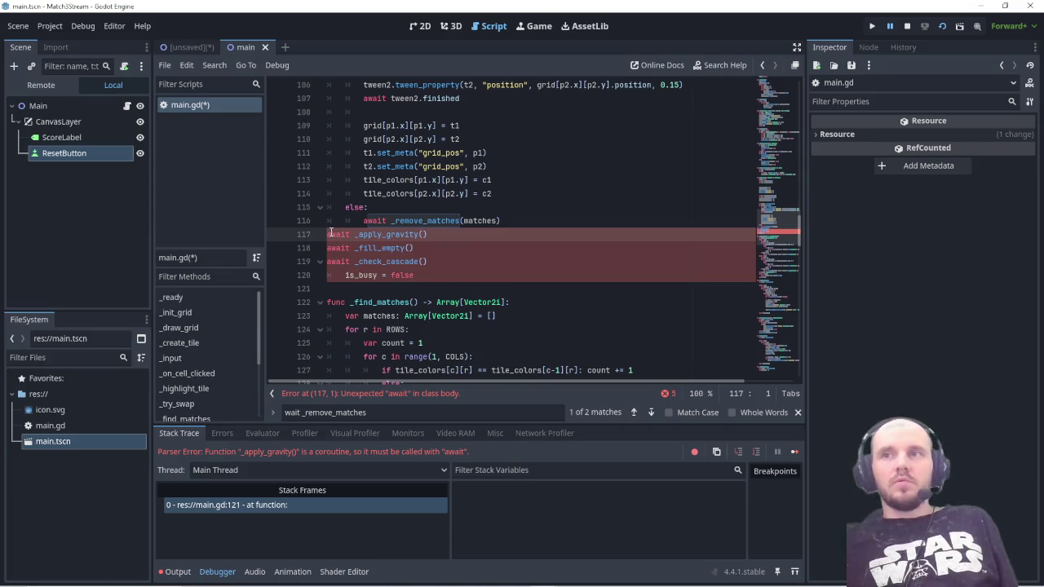
{"action": "key", "text": "Tab"}
{"action": "key", "text": "Tab"}
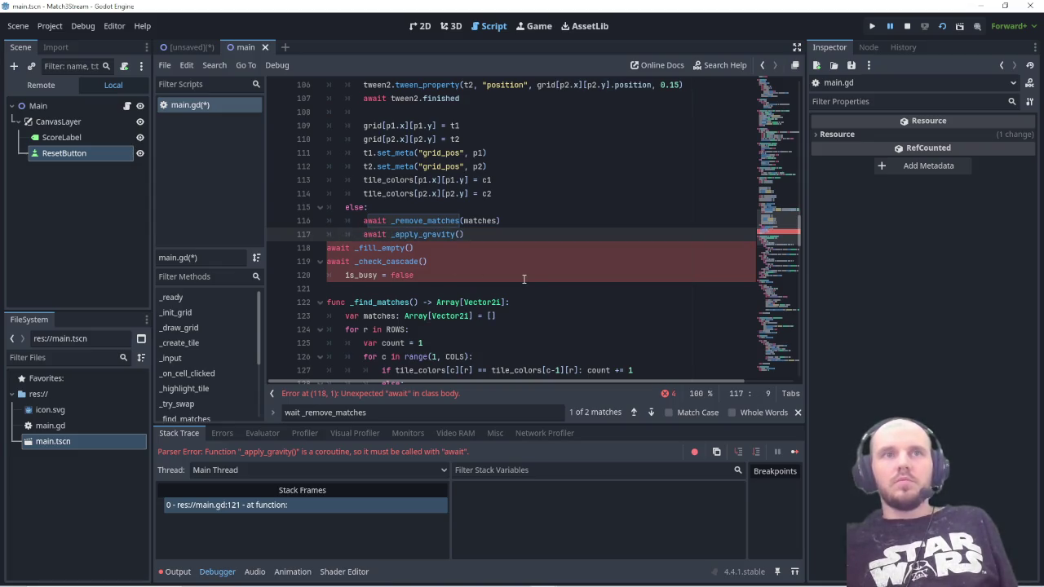
{"action": "left_click", "coordinate": [328, 248]}
{"action": "key", "text": "Tab"}
{"action": "key", "text": "Tab"}
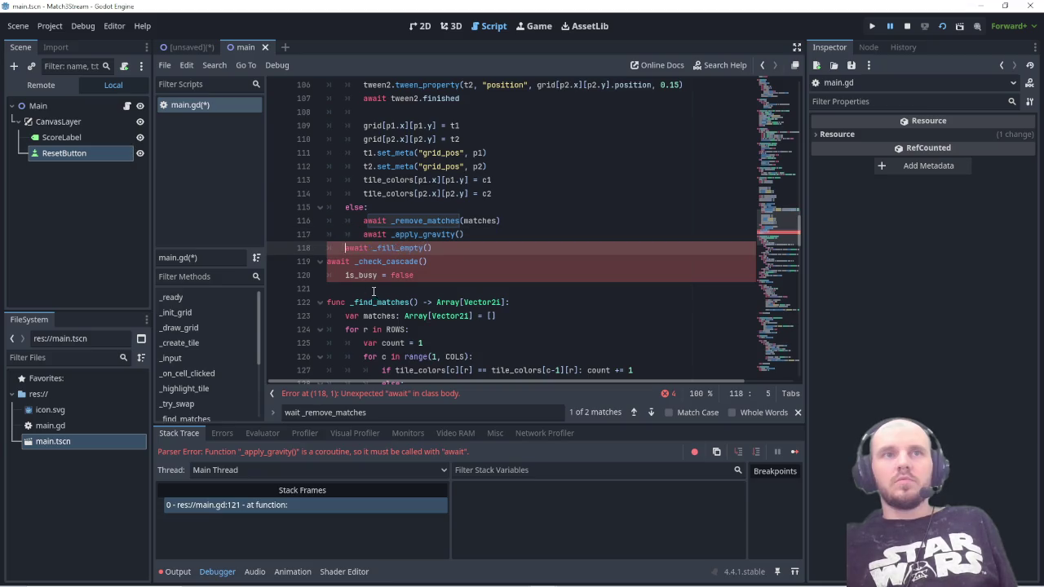
{"action": "left_click", "coordinate": [328, 262]}
{"action": "key", "text": "Tab"}
{"action": "key", "text": "Tab"}
{"action": "key", "text": "ctrl+s"}
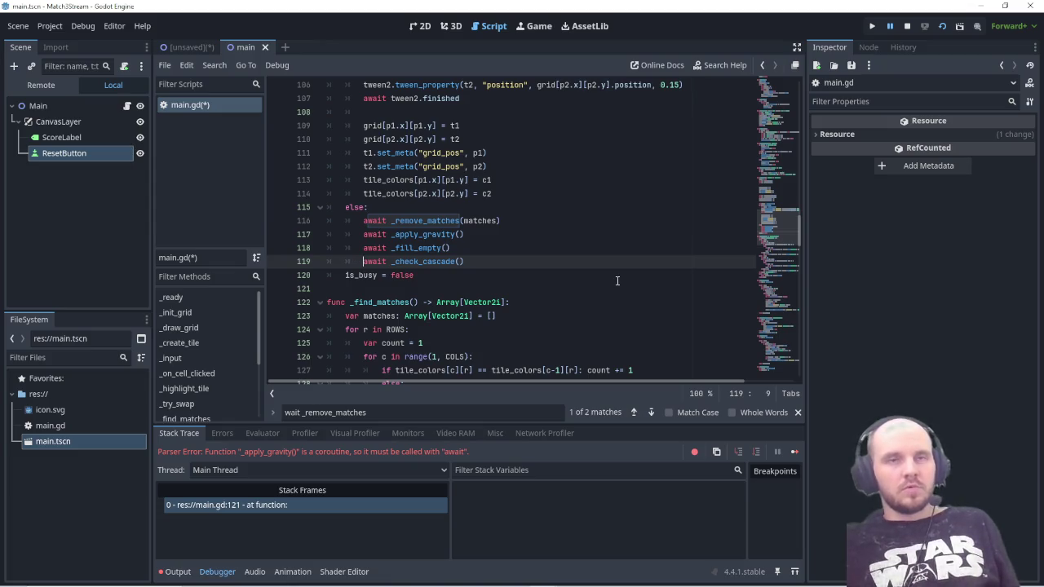
{"action": "key", "text": "ctrl+s"}
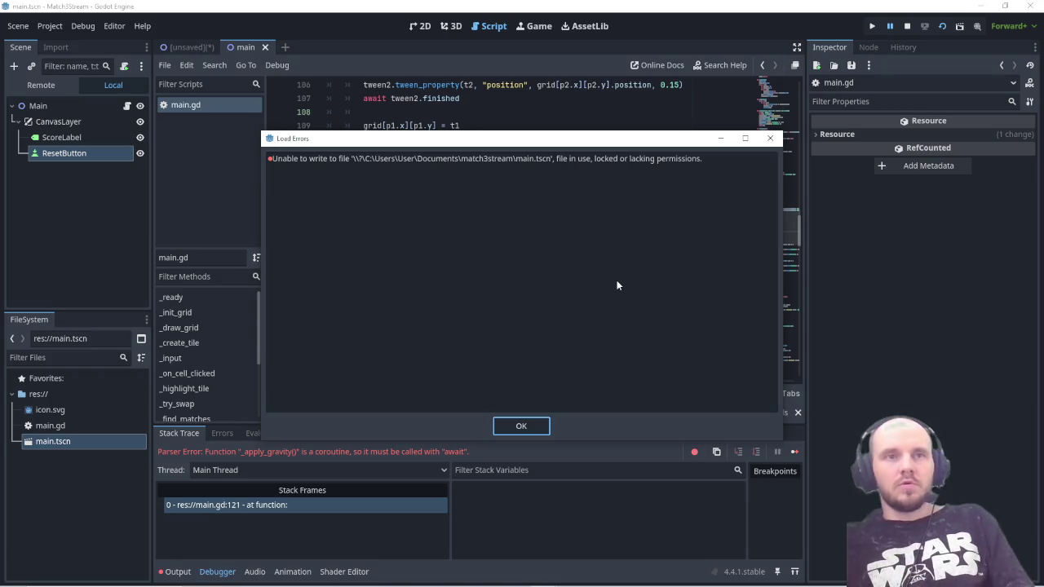
Step: Screenshot the editor showing the main.tscn could-not-be-written error, then dismiss the message
{"action": "key", "text": "Print"}
{"action": "left_click_drag", "start_coordinate": [163, 91], "coordinate": [799, 534]}
{"action": "left_click_drag", "start_coordinate": [825, 569], "coordinate": [834, 583]}
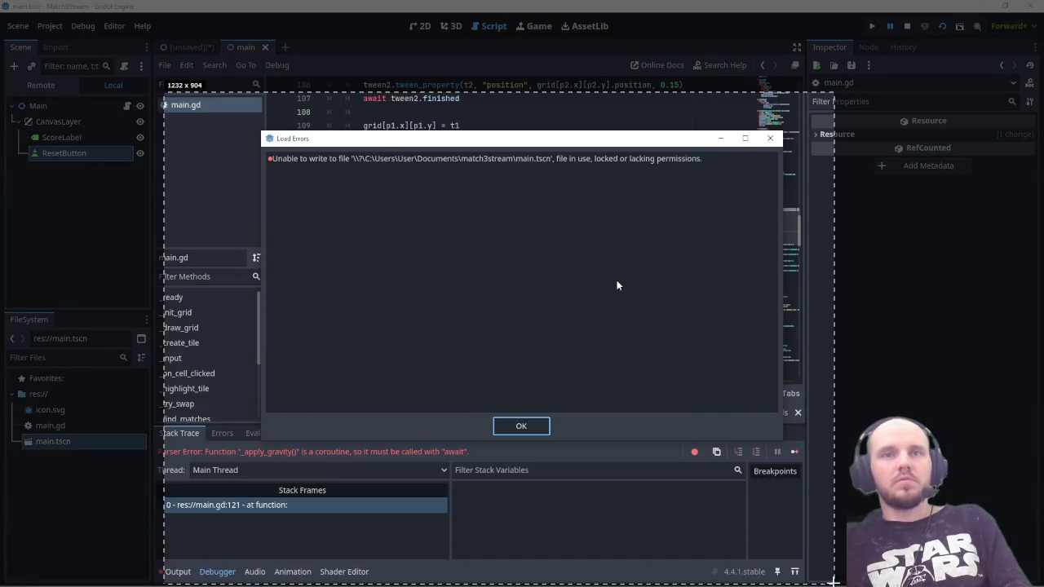
{"action": "key", "text": "ctrl+c"}
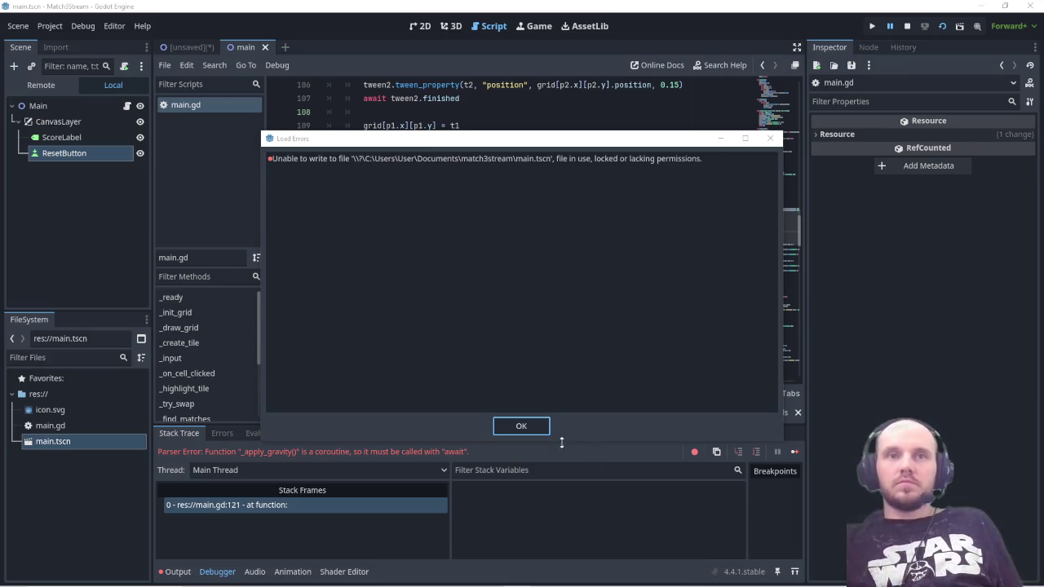
{"action": "left_click", "coordinate": [526, 427]}
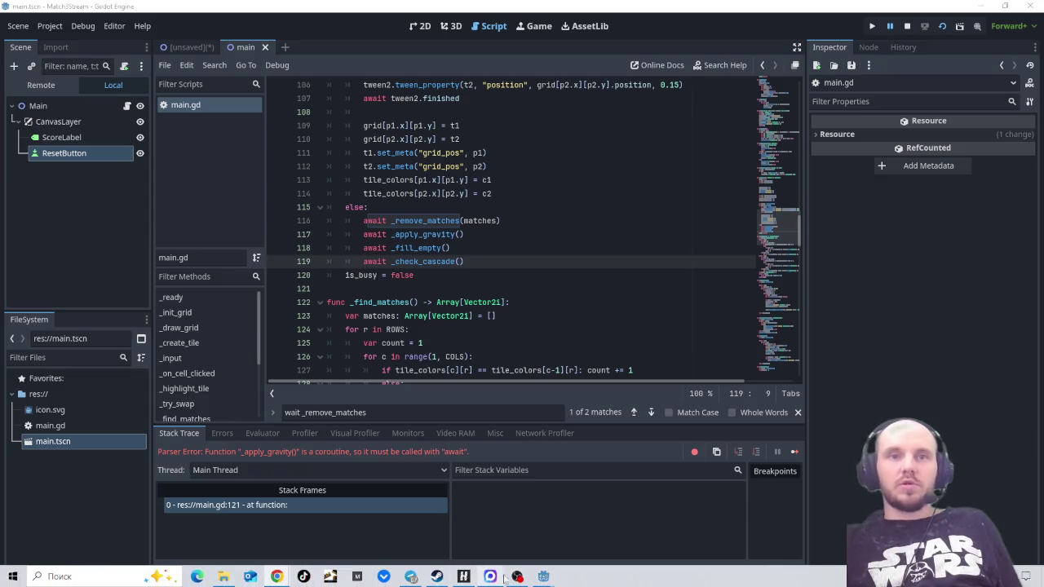
Step: Close the running Match-3 game window from its taskbar preview, ending the debug session
{"action": "mouse_move", "coordinate": [544, 577]}
{"action": "left_click", "coordinate": [604, 530]}
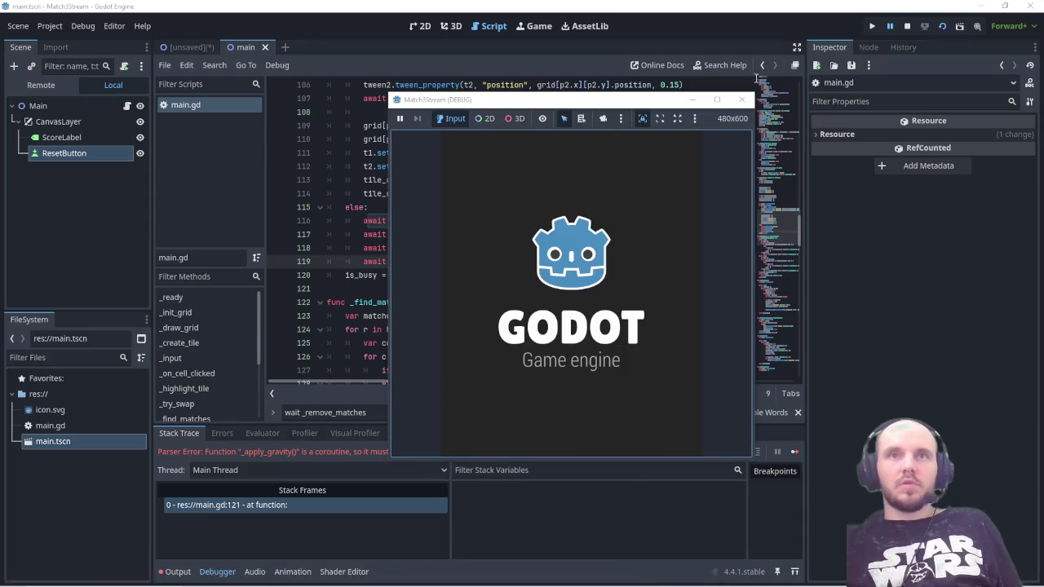
{"action": "left_click", "coordinate": [742, 98]}
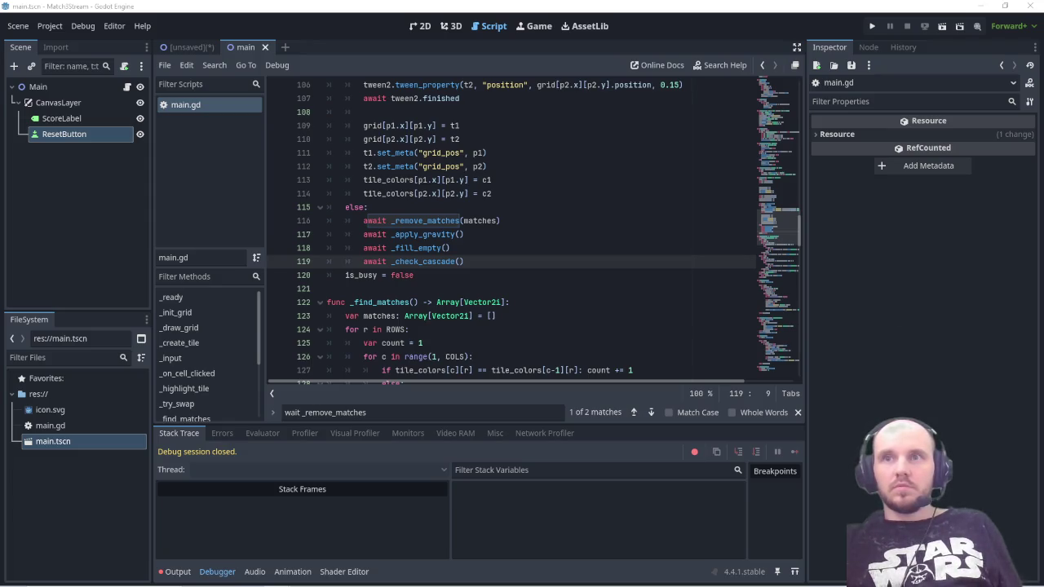
Step: Run the updated Match-3 game with F5, then return to the editor's debugger
{"action": "left_click", "coordinate": [578, 301]}
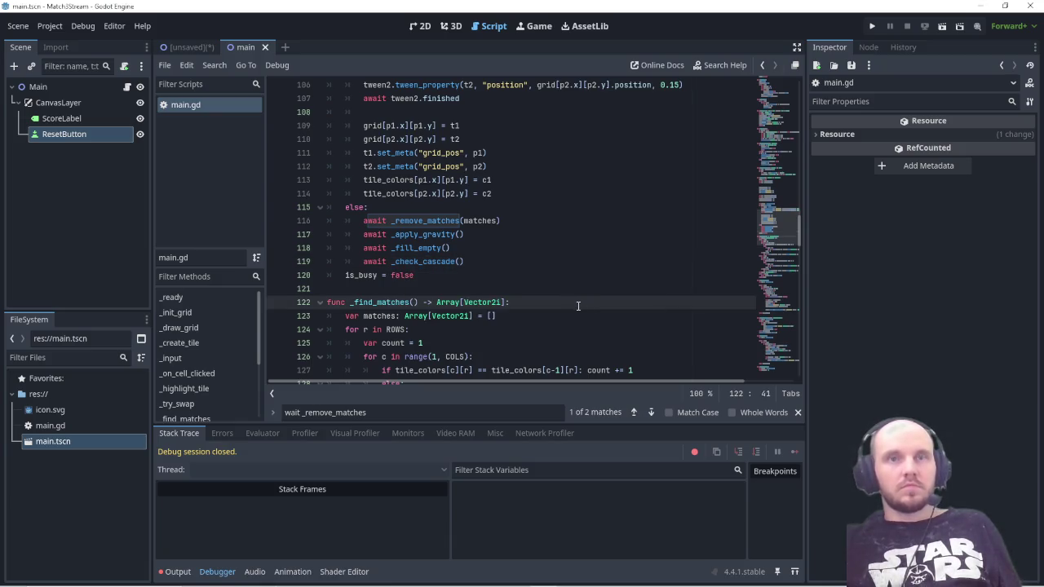
{"action": "key", "text": "F5"}
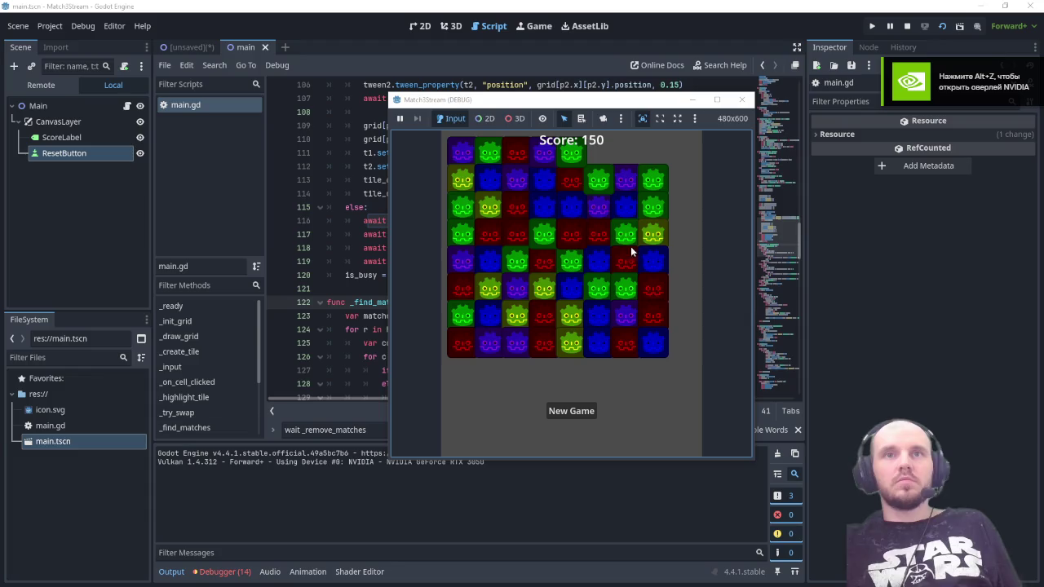
{"action": "left_click", "coordinate": [222, 573]}
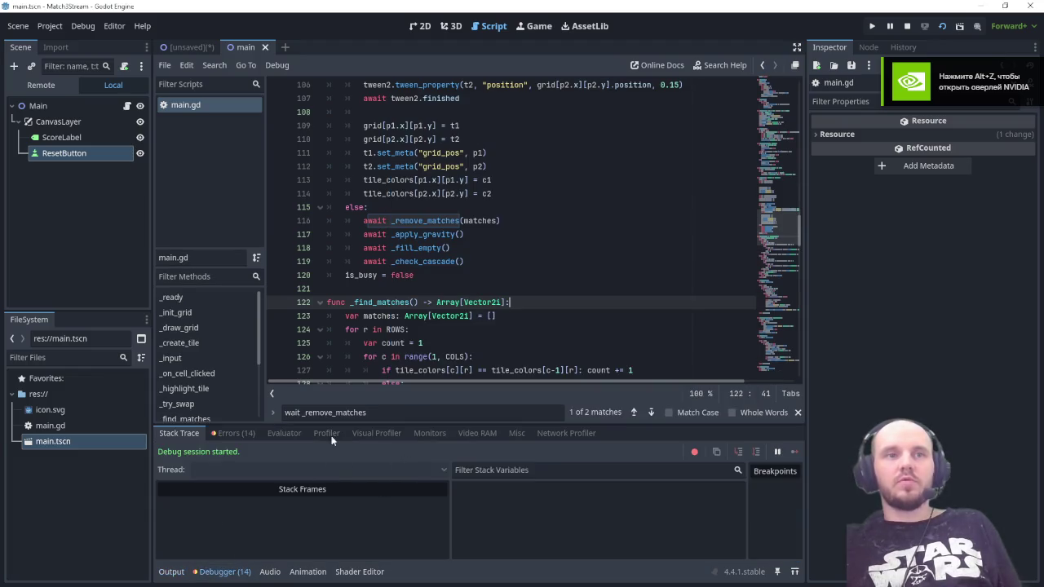
Step: List the tween errors, then bring the Match3Stream (DEBUG) window forward and move it right
{"action": "left_click", "coordinate": [232, 434]}
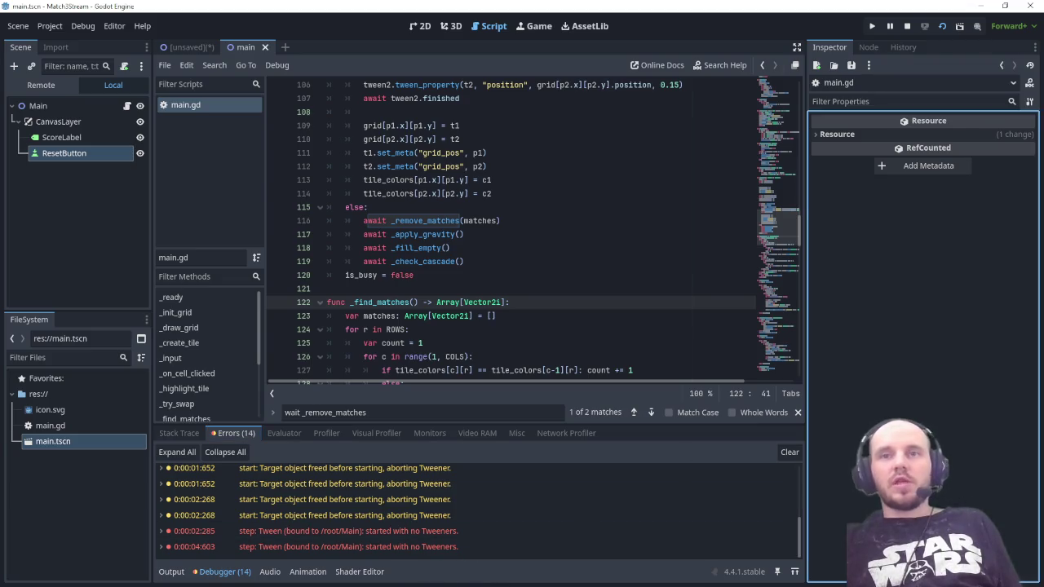
{"action": "key", "text": "super"}
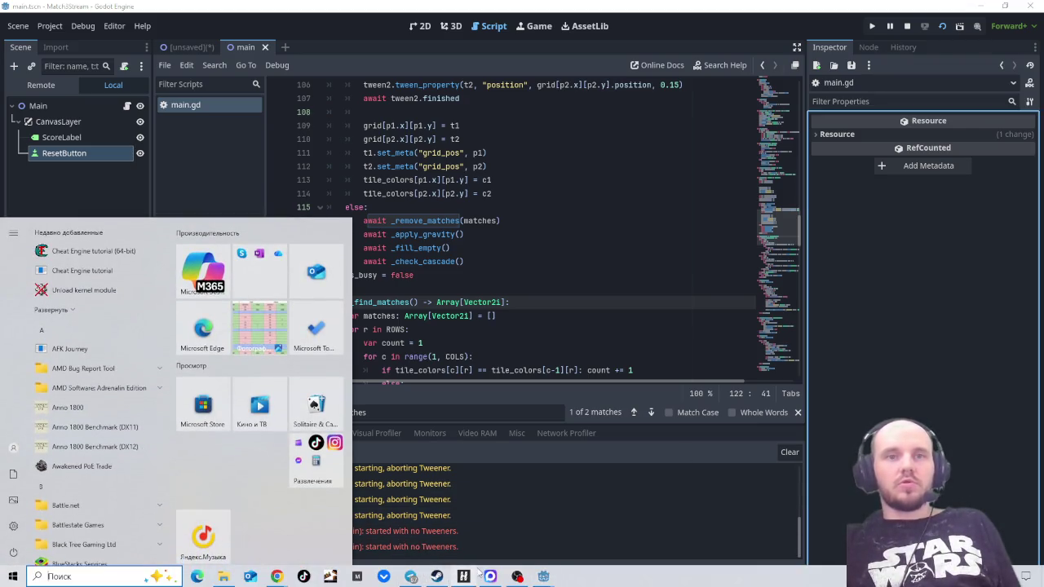
{"action": "mouse_move", "coordinate": [512, 578]}
{"action": "mouse_move", "coordinate": [543, 577]}
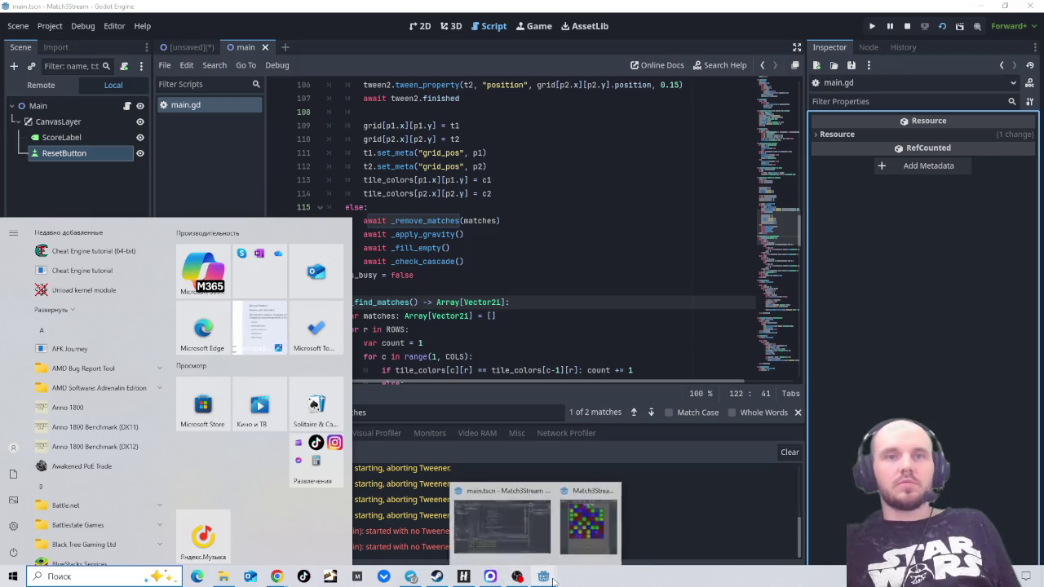
{"action": "left_click", "coordinate": [565, 547]}
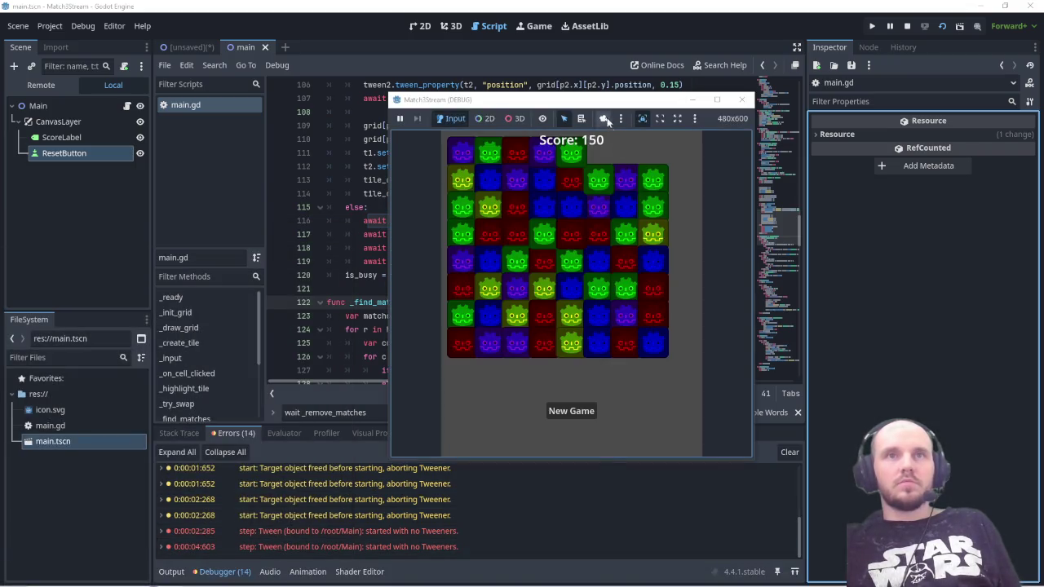
{"action": "mouse_move", "coordinate": [602, 103]}
{"action": "left_mouse_down"}
{"action": "mouse_move", "coordinate": [749, 119]}
{"action": "mouse_move", "coordinate": [707, 125]}
{"action": "left_mouse_up"}
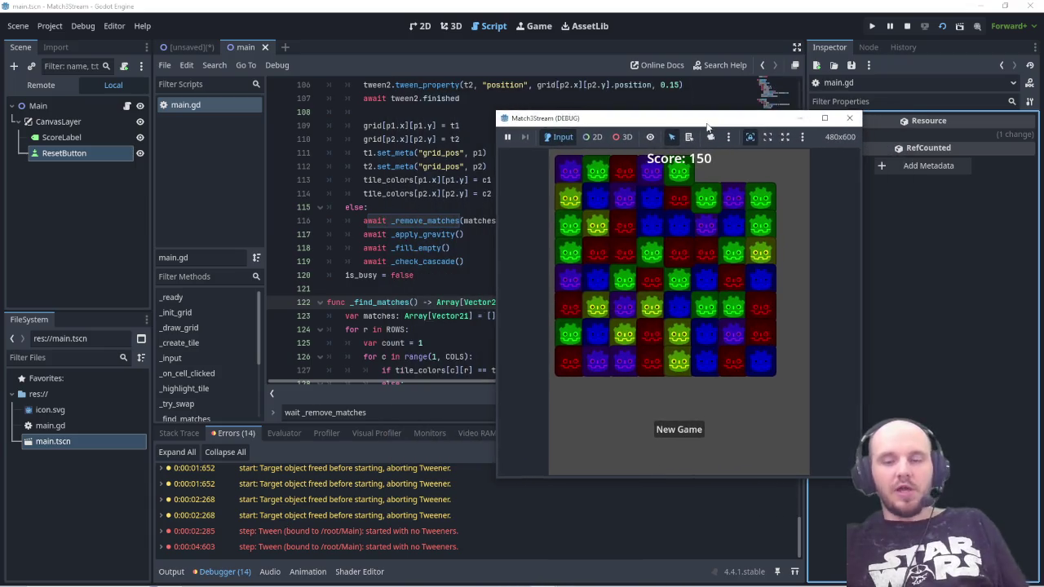
{"action": "key", "text": "Print"}
{"action": "mouse_move", "coordinate": [137, 78]}
{"action": "left_mouse_down"}
{"action": "mouse_move", "coordinate": [792, 572]}
{"action": "mouse_move", "coordinate": [871, 584]}
{"action": "left_mouse_up"}
{"action": "left_click", "coordinate": [885, 166]}
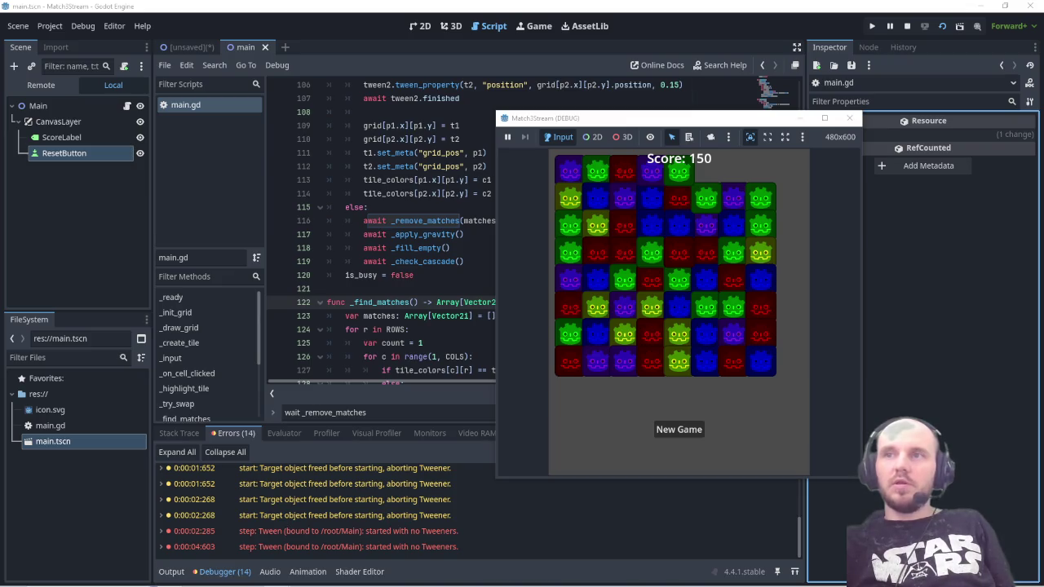
{"action": "left_click", "coordinate": [850, 120]}
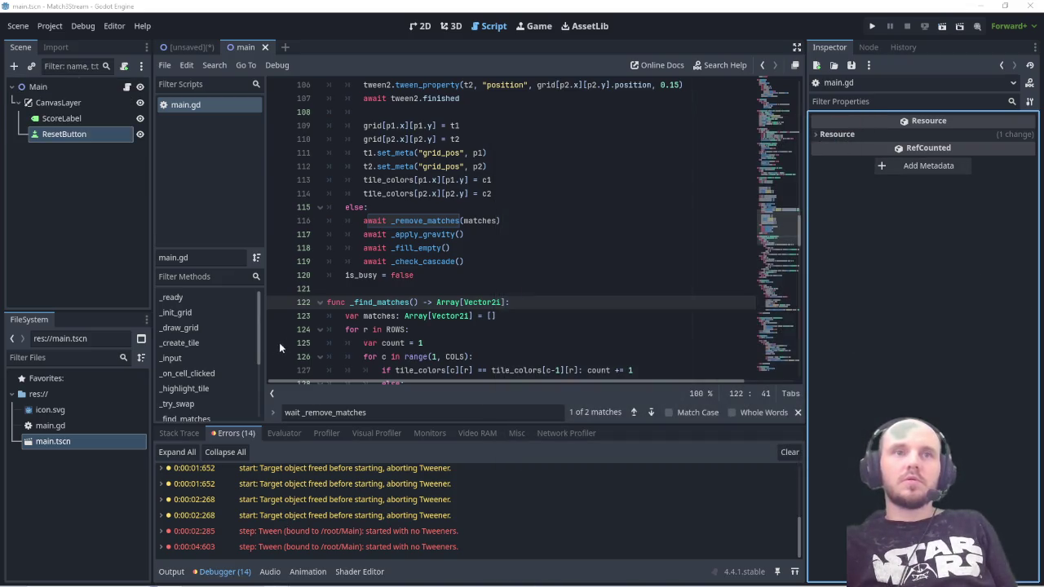
Step: Paste a _remove_matches that checks is_instance_valid, shrinks, awaits and frees each tile; search _apply_gravity
{"action": "key", "text": "ctrl+f"}
{"action": "key", "text": "Return"}
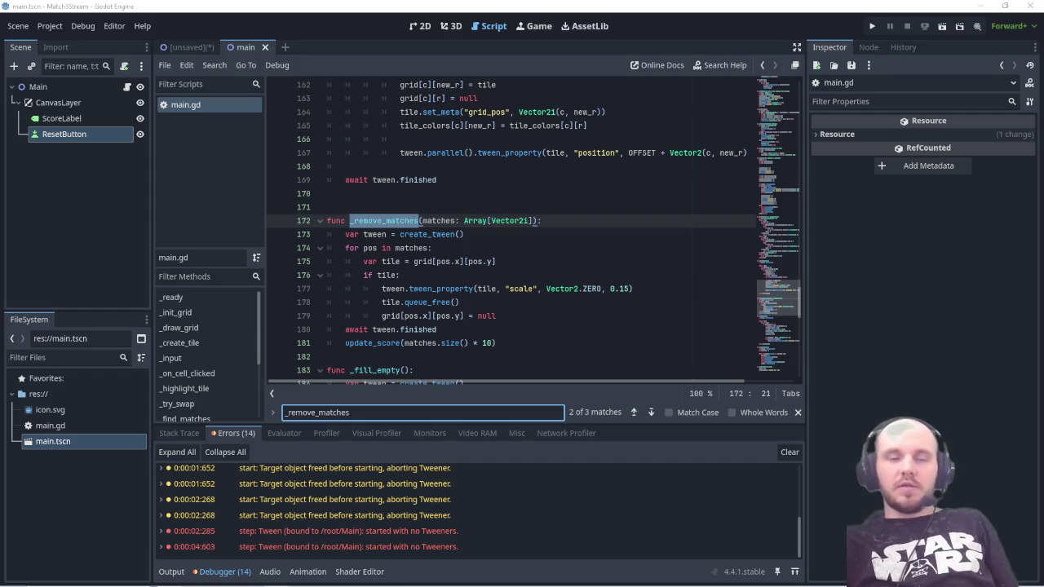
{"action": "scroll", "coordinate": [474, 333], "scroll_direction": "down", "scroll_amount": 1}
{"action": "scroll", "coordinate": [489, 335], "scroll_direction": "up", "scroll_amount": 1}
{"action": "mouse_move", "coordinate": [507, 344]}
{"action": "left_mouse_down"}
{"action": "mouse_move", "coordinate": [367, 262]}
{"action": "mouse_move", "coordinate": [326, 220]}
{"action": "left_mouse_up"}
{"action": "key", "text": "ctrl+v"}
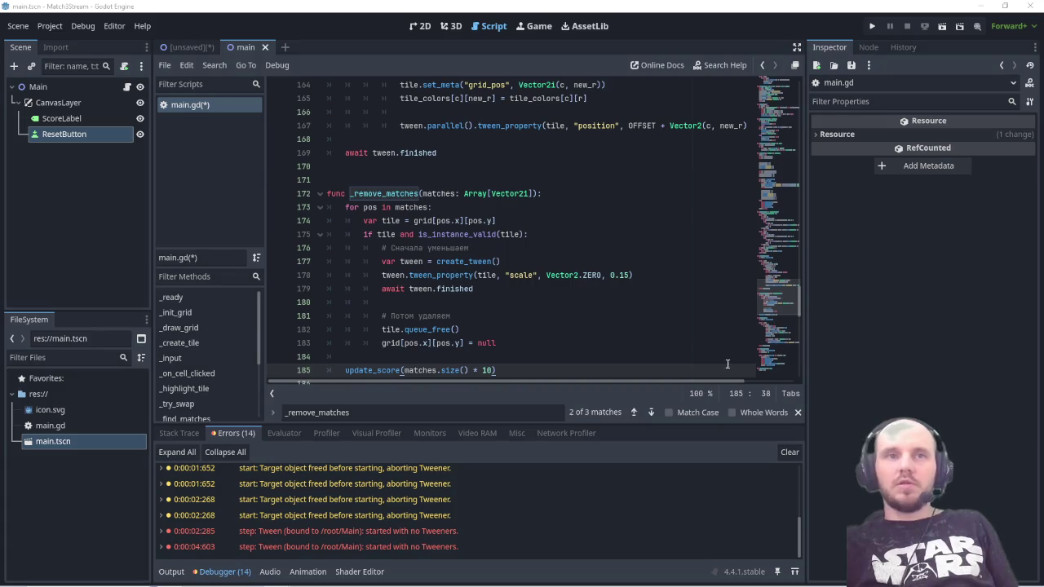
{"action": "double_click", "coordinate": [360, 413]}
{"action": "type", "text": "_apply_gravity"}
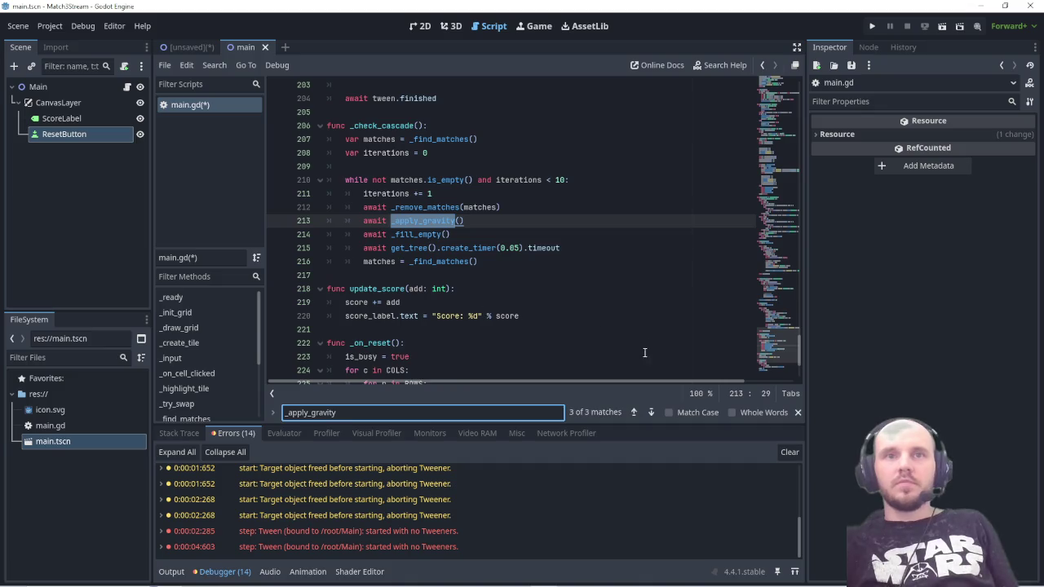
Step: Step through the _apply_gravity search matches to reach its function definition
{"action": "left_click", "coordinate": [635, 412]}
{"action": "left_click", "coordinate": [635, 413]}
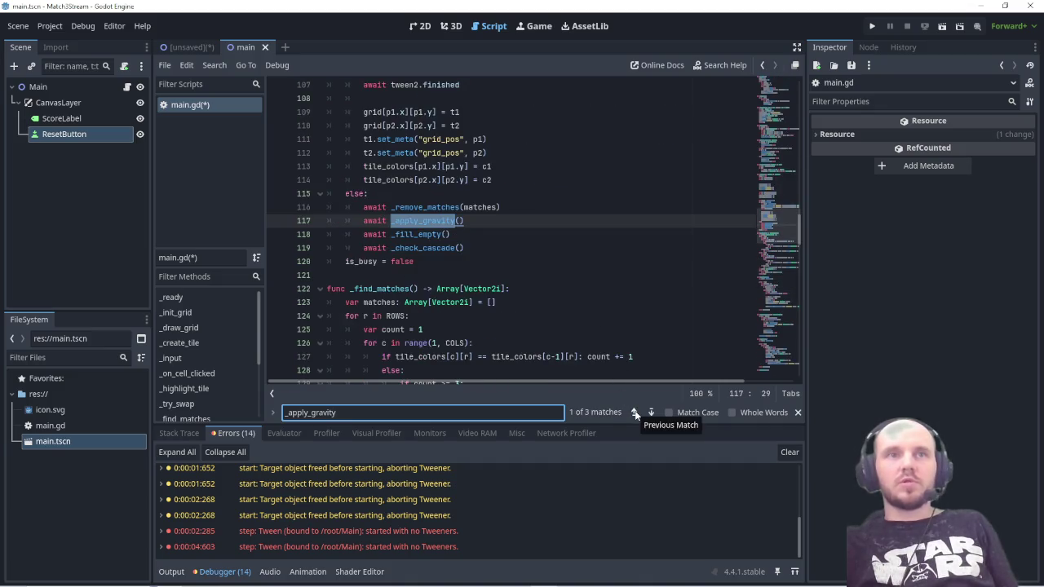
{"action": "left_click", "coordinate": [635, 413]}
{"action": "left_click", "coordinate": [635, 413]}
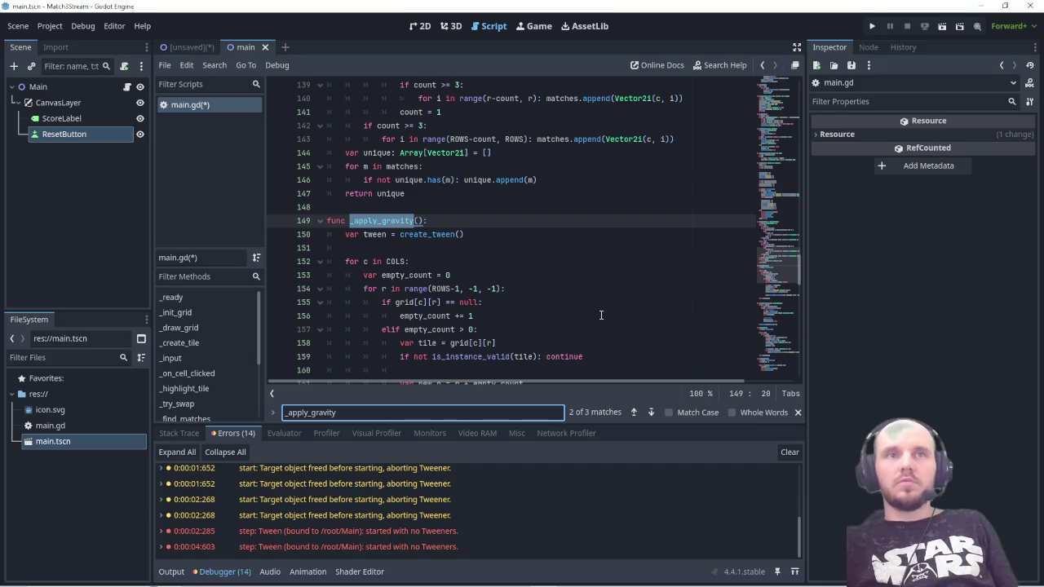
{"action": "scroll", "coordinate": [601, 315], "scroll_direction": "down", "scroll_amount": 2}
{"action": "key", "text": "ctrl+s"}
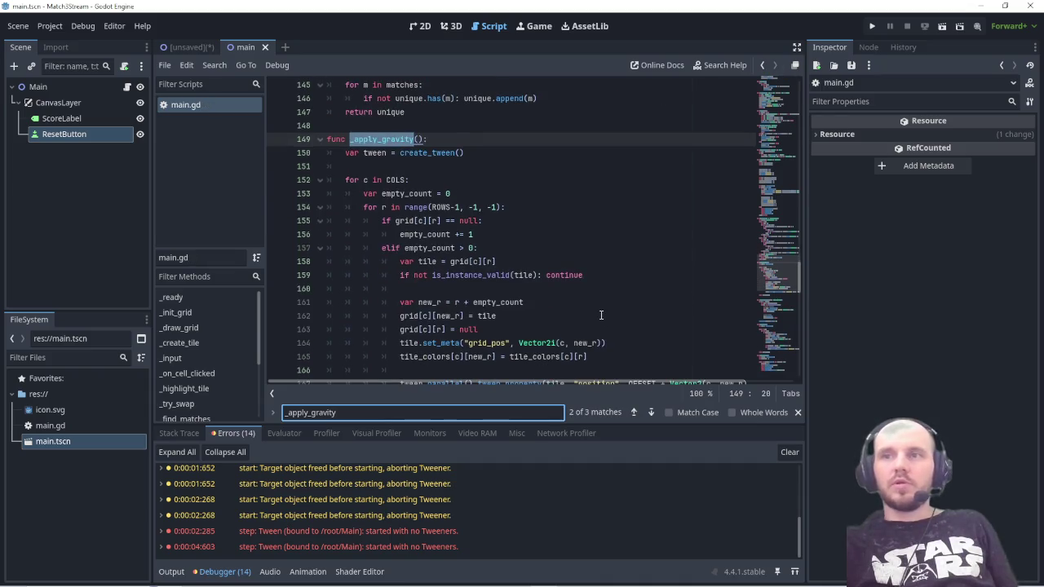
Step: Replace _apply_gravity with code giving each falling tile its own position tween, and save
{"action": "scroll", "coordinate": [601, 315], "scroll_direction": "down", "scroll_amount": 1}
{"action": "scroll", "coordinate": [601, 315], "scroll_direction": "down", "scroll_amount": 1}
{"action": "scroll", "coordinate": [601, 315], "scroll_direction": "up", "scroll_amount": 1}
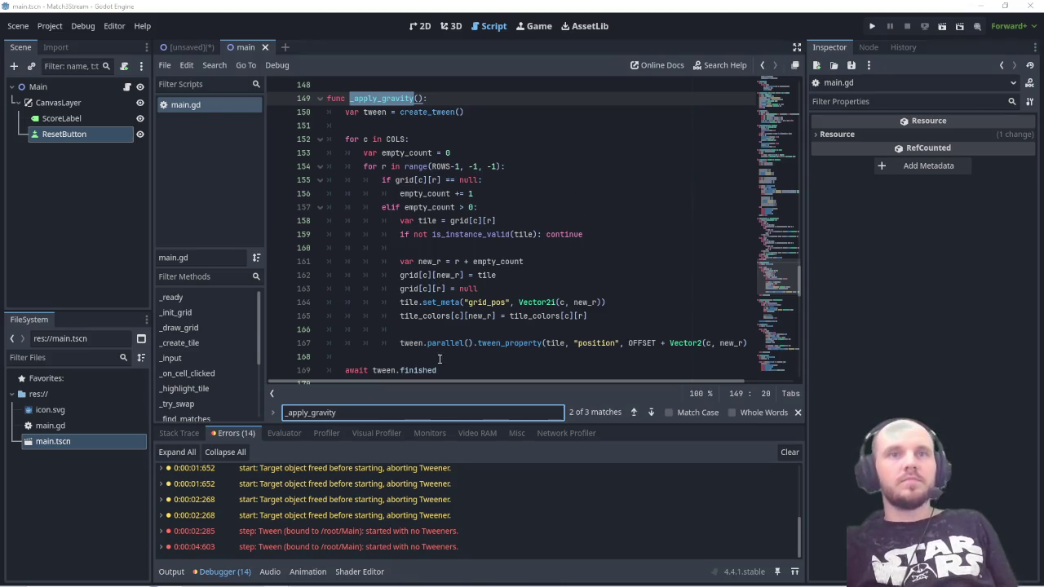
{"action": "left_click_drag", "start_coordinate": [438, 370], "coordinate": [363, 220]}
{"action": "left_click_drag", "start_coordinate": [359, 165], "coordinate": [331, 101]}
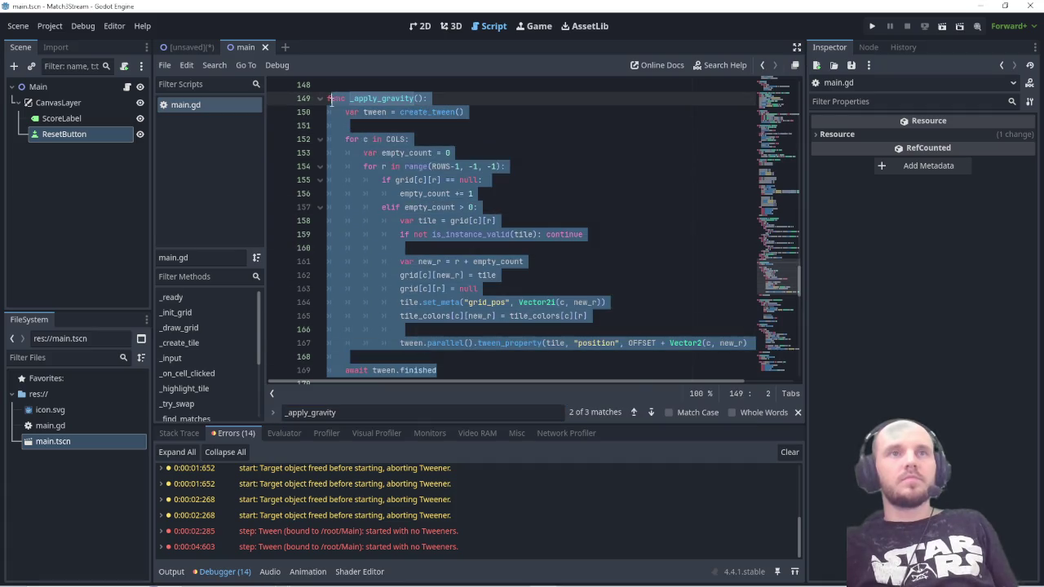
{"action": "key", "text": "ctrl+v"}
{"action": "scroll", "coordinate": [509, 236], "scroll_direction": "down", "scroll_amount": 2}
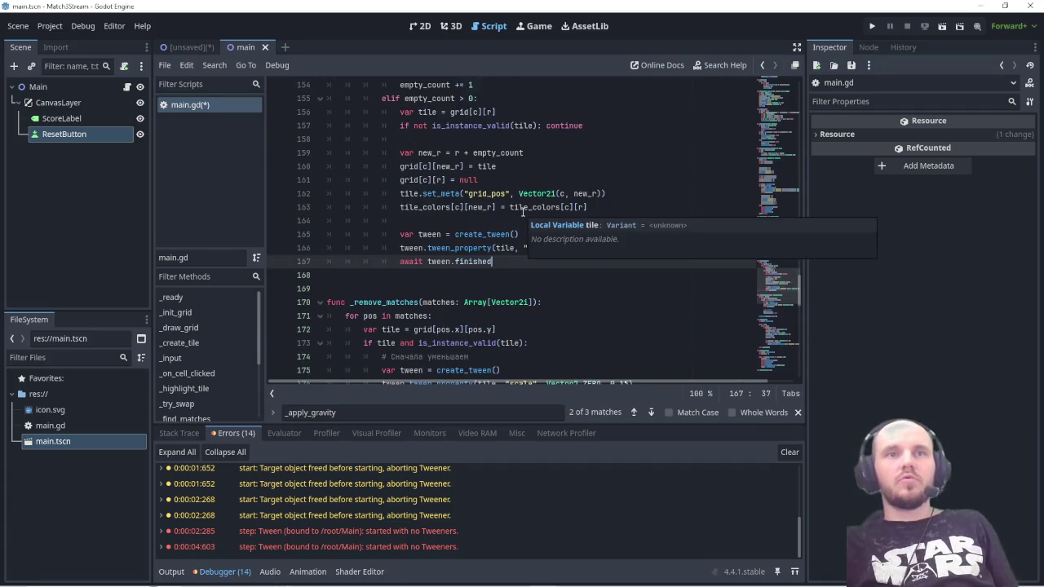
{"action": "scroll", "coordinate": [510, 253], "scroll_direction": "down", "scroll_amount": 1}
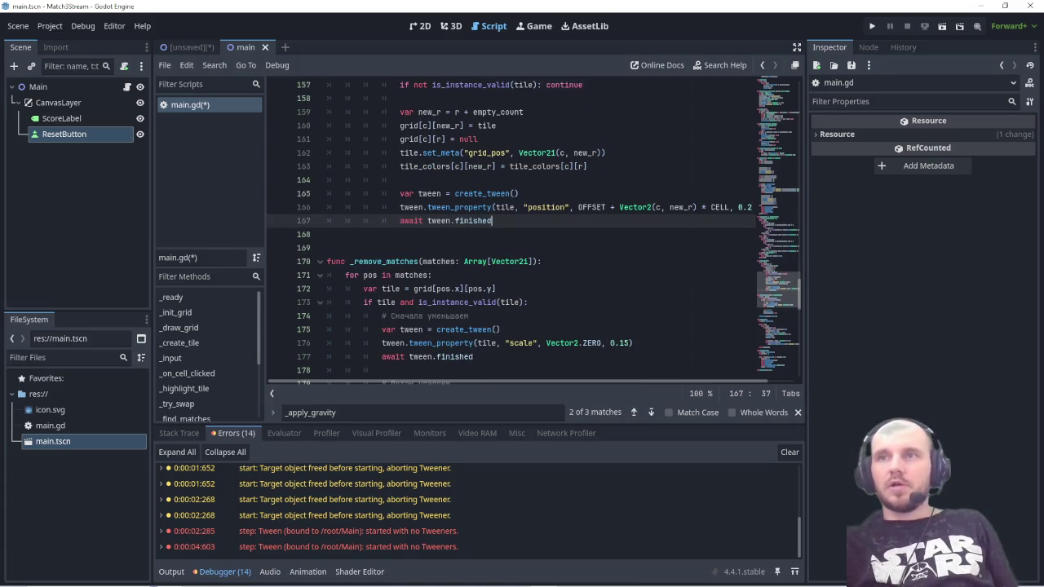
{"action": "key", "text": "ctrl+s"}
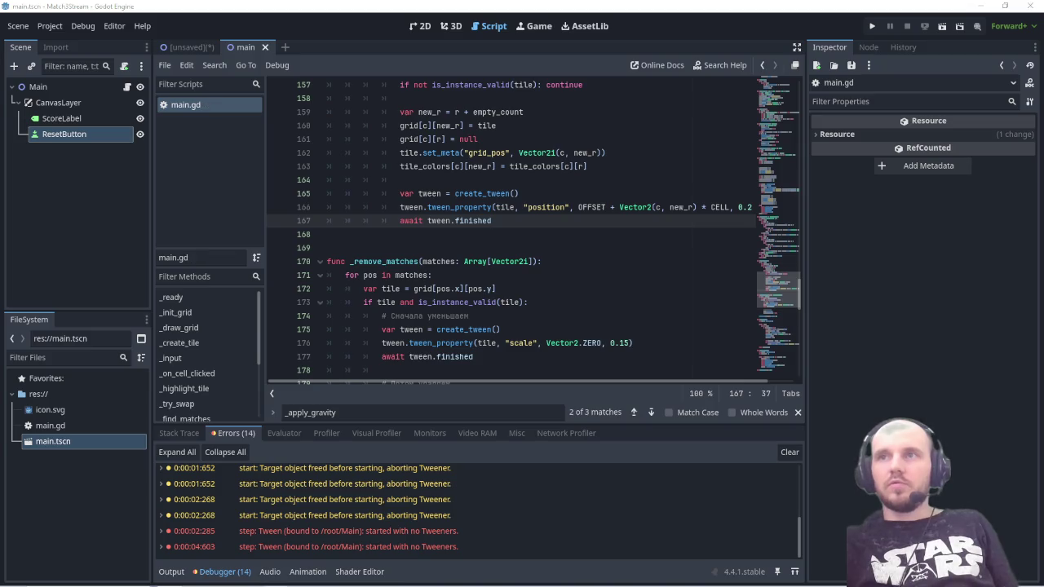
{"action": "double_click", "coordinate": [343, 413]}
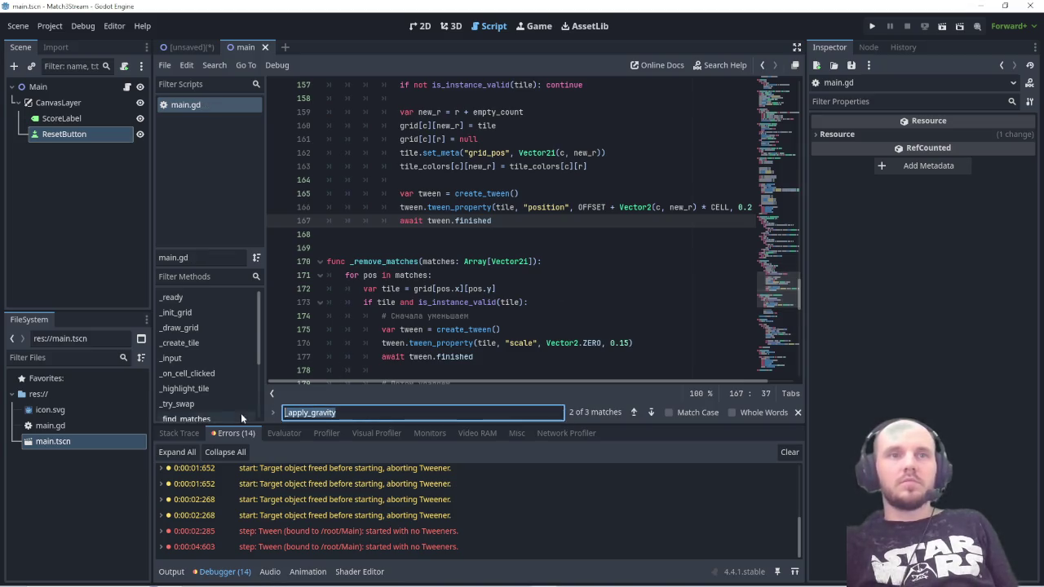
Step: Replace _fill_empty with per-tile 0.25 s drop-in tweens, save, and run the game
{"action": "type", "text": "_fill_empty"}
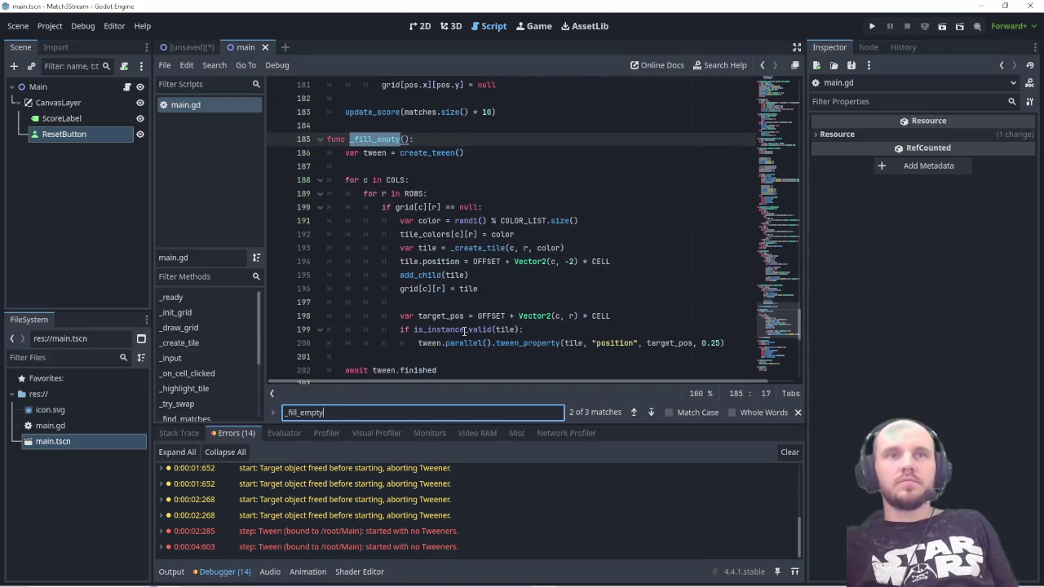
{"action": "scroll", "coordinate": [465, 330], "scroll_direction": "down", "scroll_amount": 2}
{"action": "scroll", "coordinate": [465, 331], "scroll_direction": "up", "scroll_amount": 1}
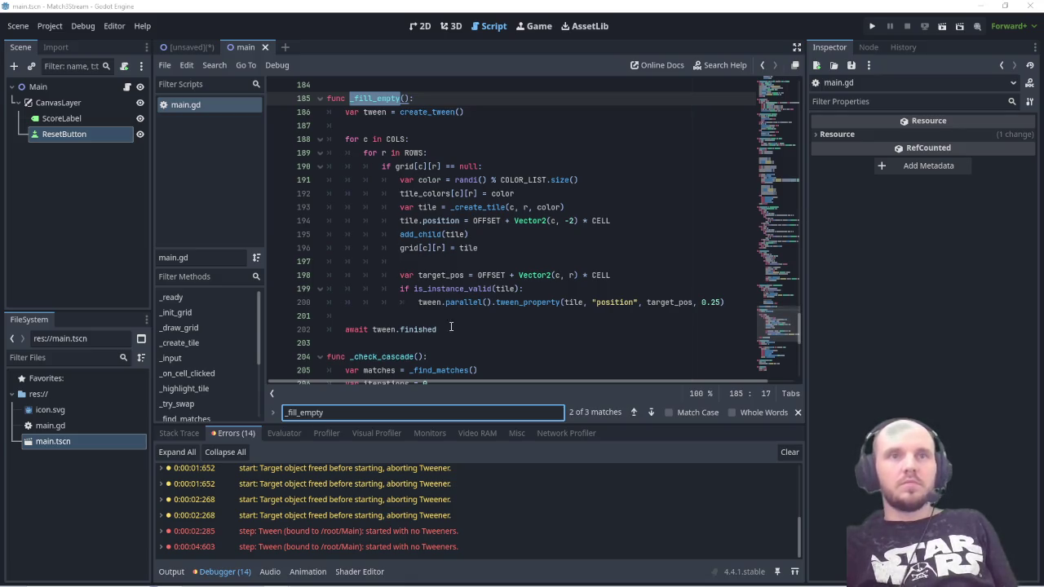
{"action": "mouse_move", "coordinate": [440, 330]}
{"action": "left_mouse_down"}
{"action": "mouse_move", "coordinate": [343, 277]}
{"action": "mouse_move", "coordinate": [326, 98]}
{"action": "left_mouse_up"}
{"action": "key", "text": "ctrl+v"}
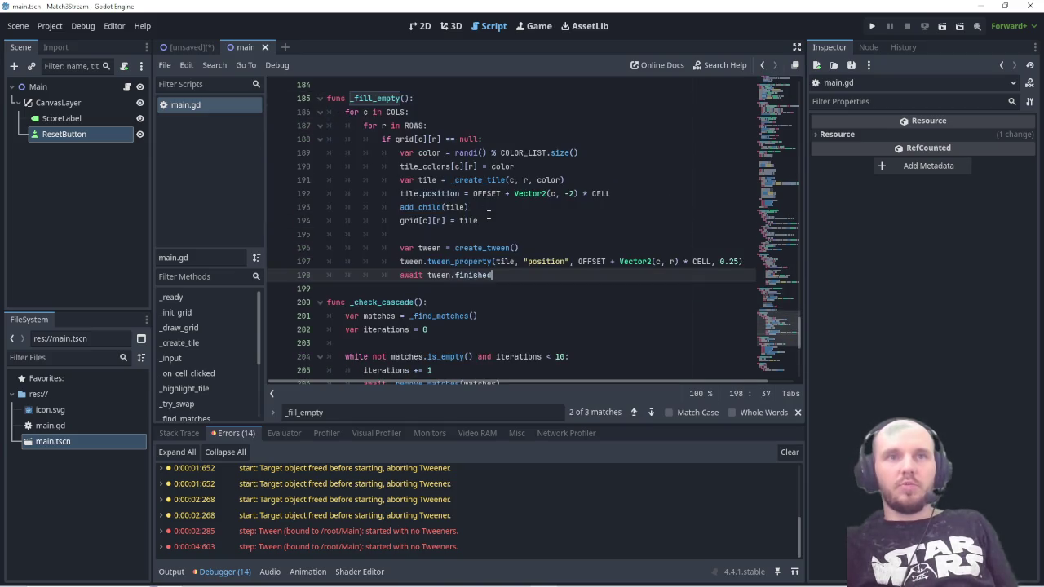
{"action": "key", "text": "ctrl+s"}
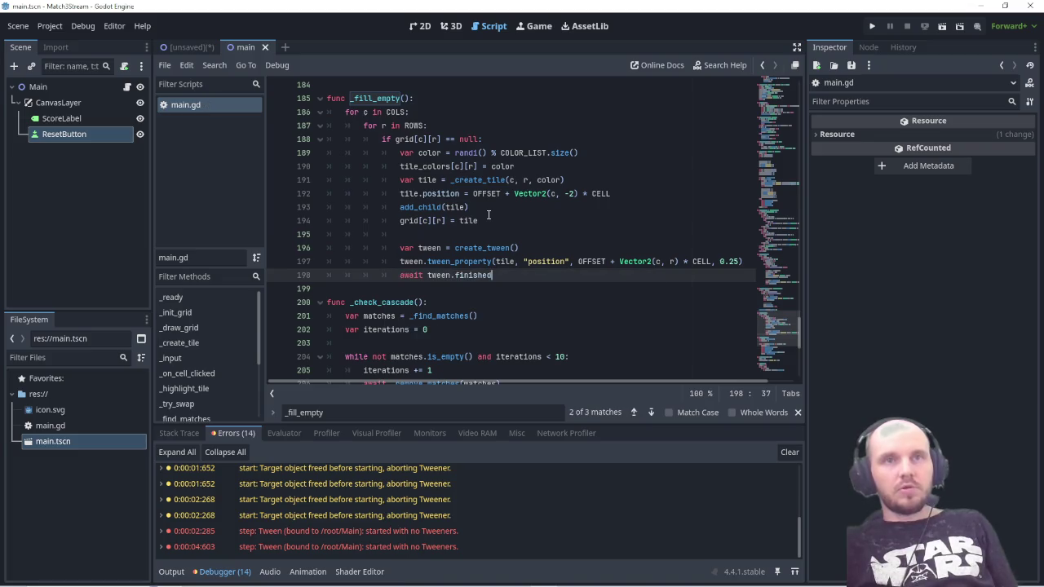
{"action": "key", "text": "F5"}
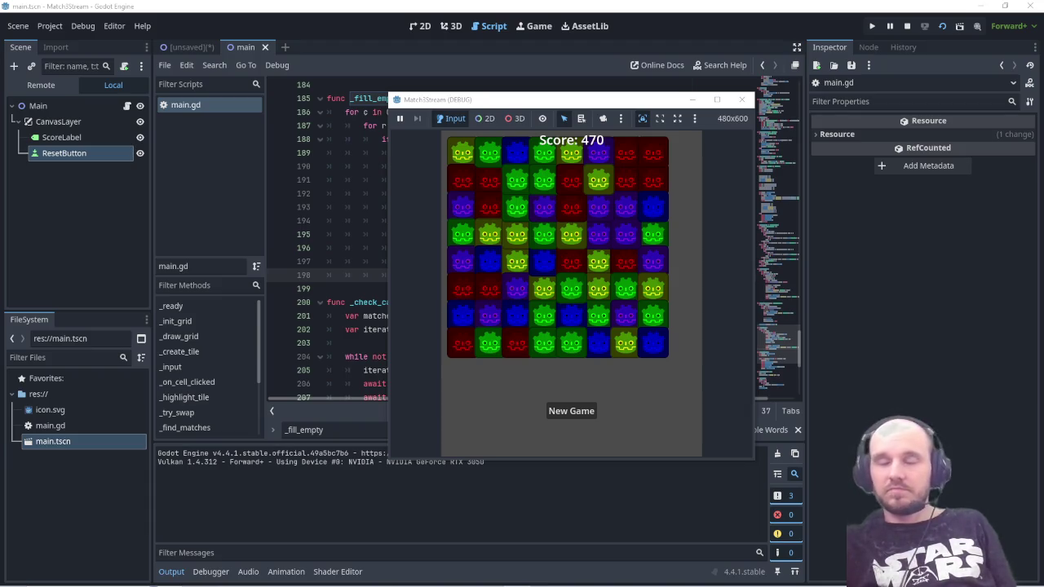
Step: Start a screen capture of the running Match-3 game at Score: 470
{"action": "key", "text": "Print"}
Step: Copy a screenshot covering the game window and part of the editor
{"action": "mouse_move", "coordinate": [380, 89]}
{"action": "left_mouse_down"}
{"action": "mouse_move", "coordinate": [734, 410]}
{"action": "mouse_move", "coordinate": [761, 463]}
{"action": "left_mouse_up"}
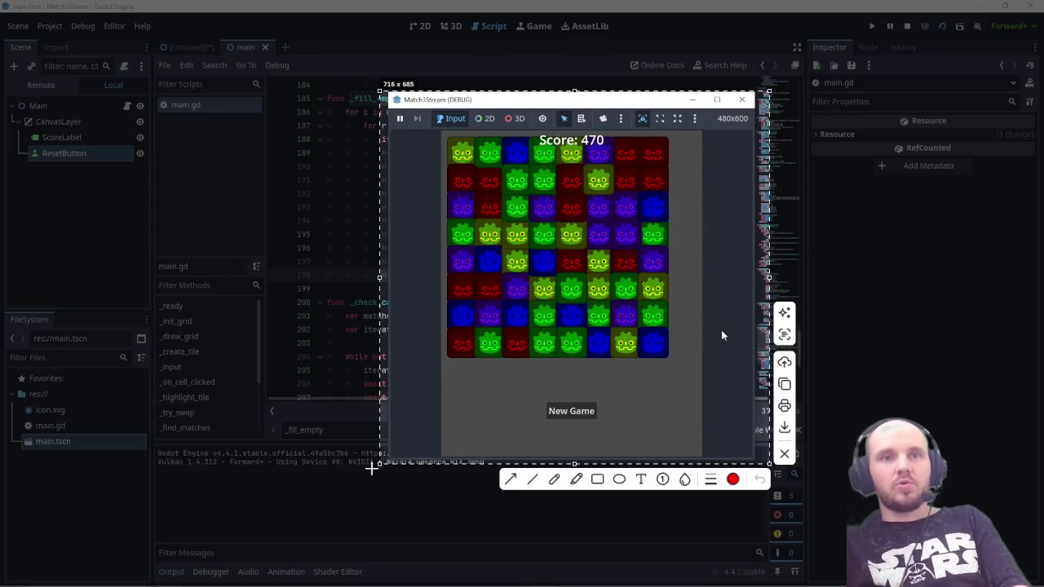
{"action": "mouse_move", "coordinate": [374, 464]}
{"action": "left_mouse_down"}
{"action": "mouse_move", "coordinate": [173, 554]}
{"action": "mouse_move", "coordinate": [155, 585]}
{"action": "left_mouse_up"}
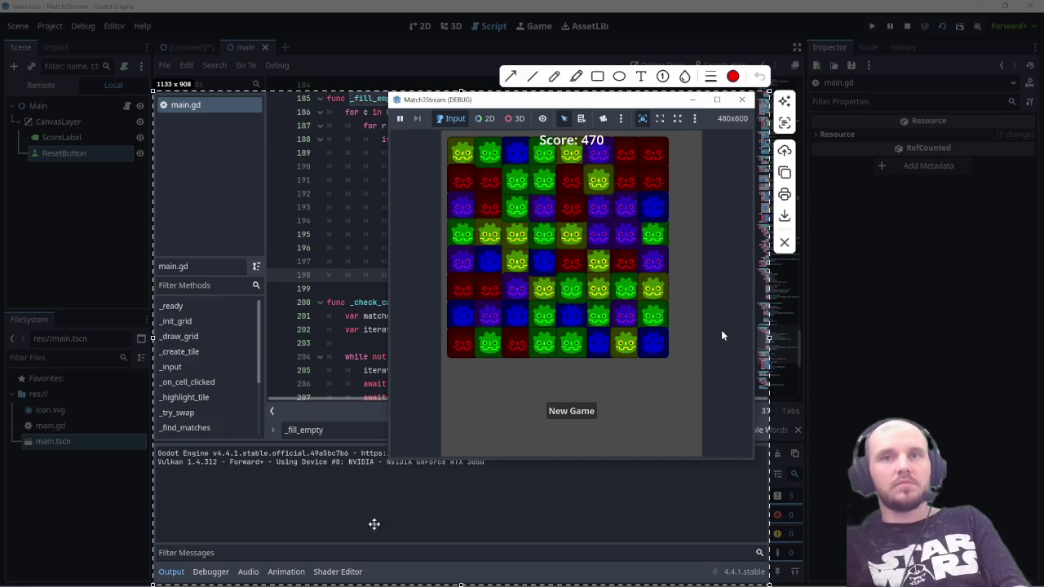
{"action": "left_click", "coordinate": [784, 172]}
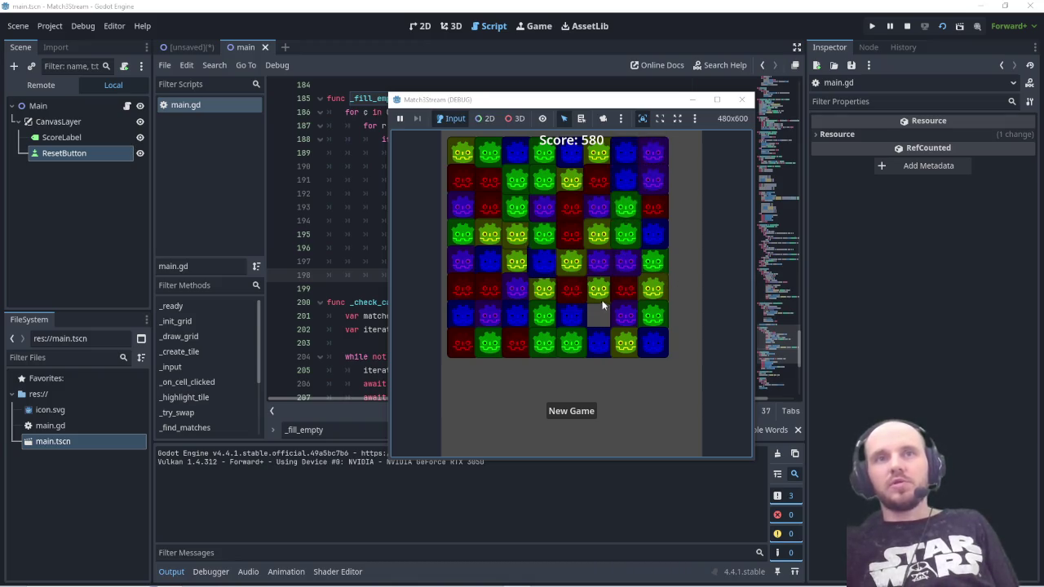
Step: Swap tiles in columns 4 and 5, then copy a screenshot of the game window at Score: 580
{"action": "left_click", "coordinate": [571, 261]}
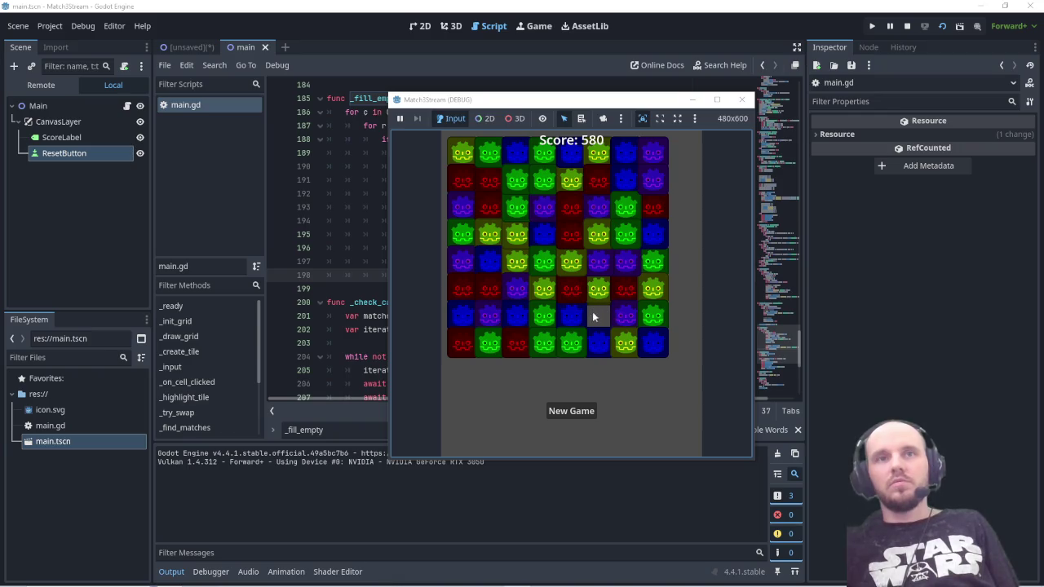
{"action": "left_click", "coordinate": [600, 318]}
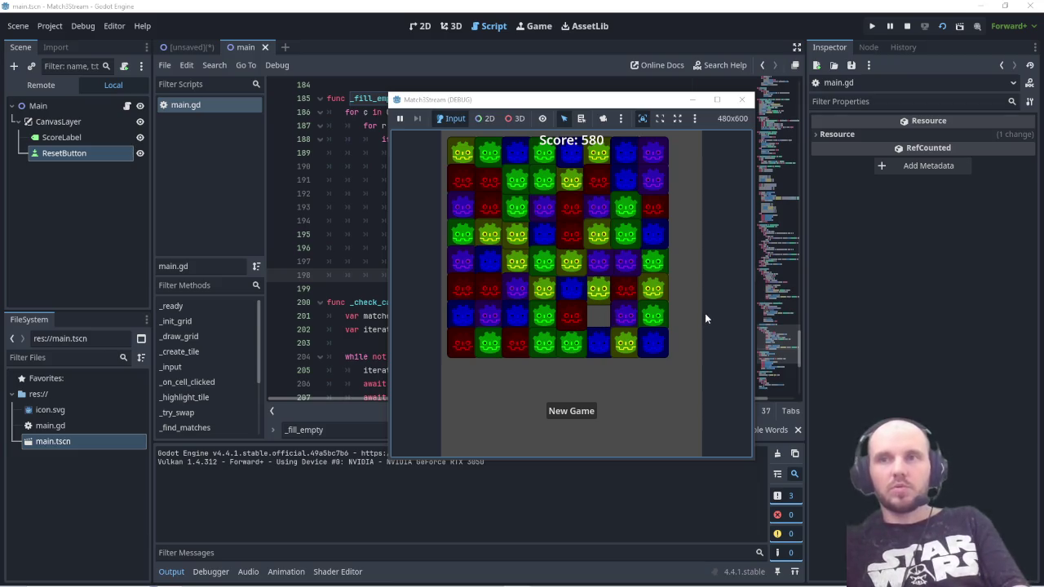
{"action": "key", "text": "ctrl+Print"}
{"action": "mouse_move", "coordinate": [364, 79]}
{"action": "left_mouse_down"}
{"action": "mouse_move", "coordinate": [634, 305]}
{"action": "mouse_move", "coordinate": [770, 462]}
{"action": "left_mouse_up"}
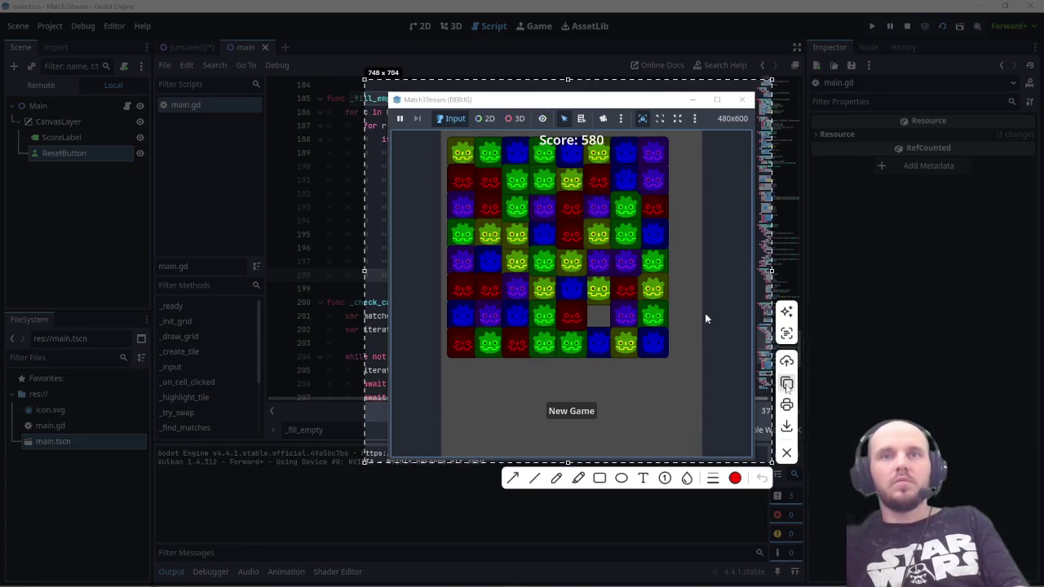
{"action": "key", "text": "ctrl+c"}
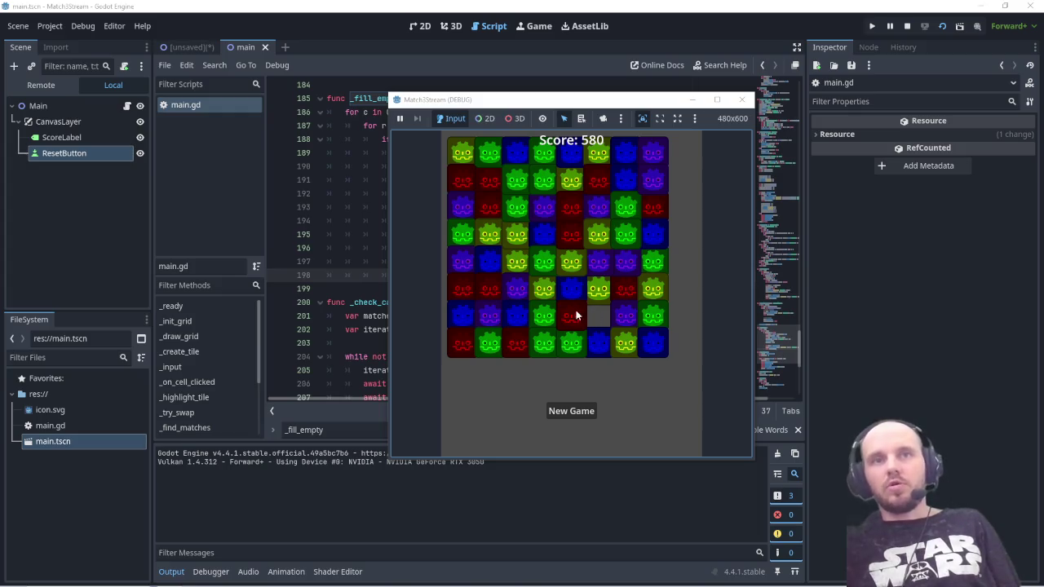
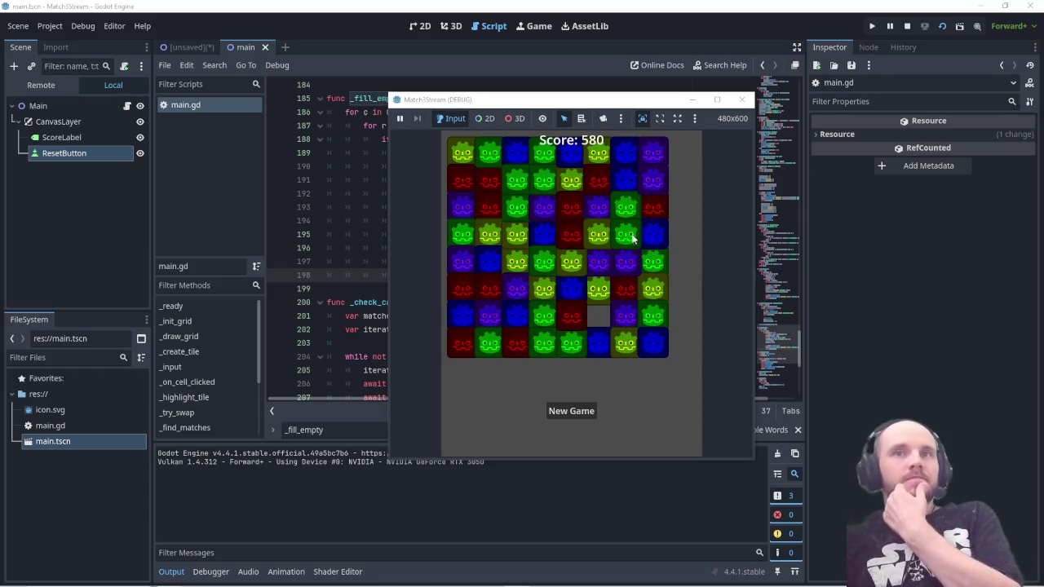
Step: Swap tiles in the running game to clear the green matches near the top rows
{"action": "left_click", "coordinate": [658, 261]}
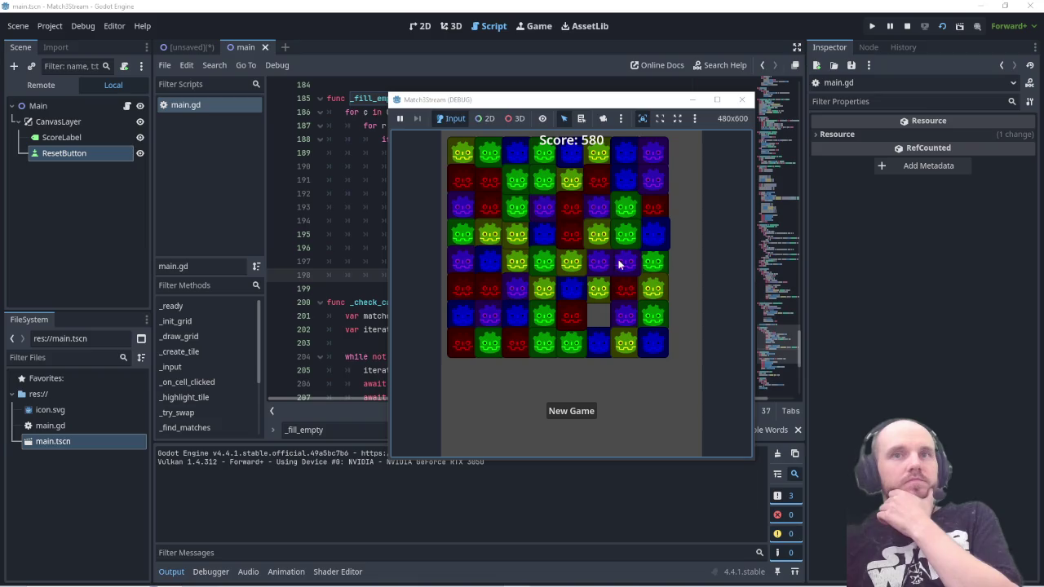
{"action": "left_click", "coordinate": [652, 269]}
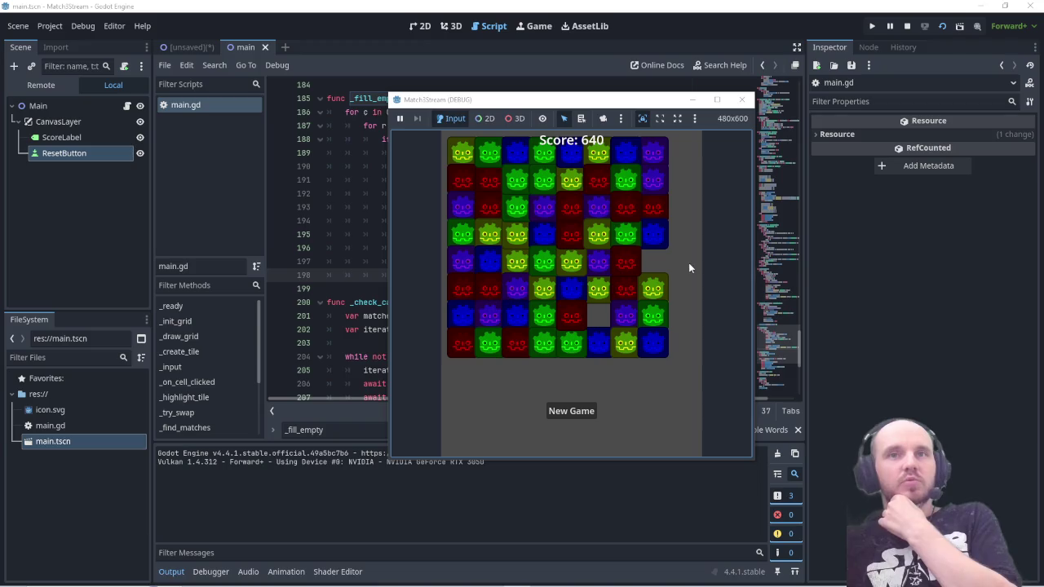
{"action": "left_click", "coordinate": [530, 164]}
{"action": "left_click", "coordinate": [546, 160]}
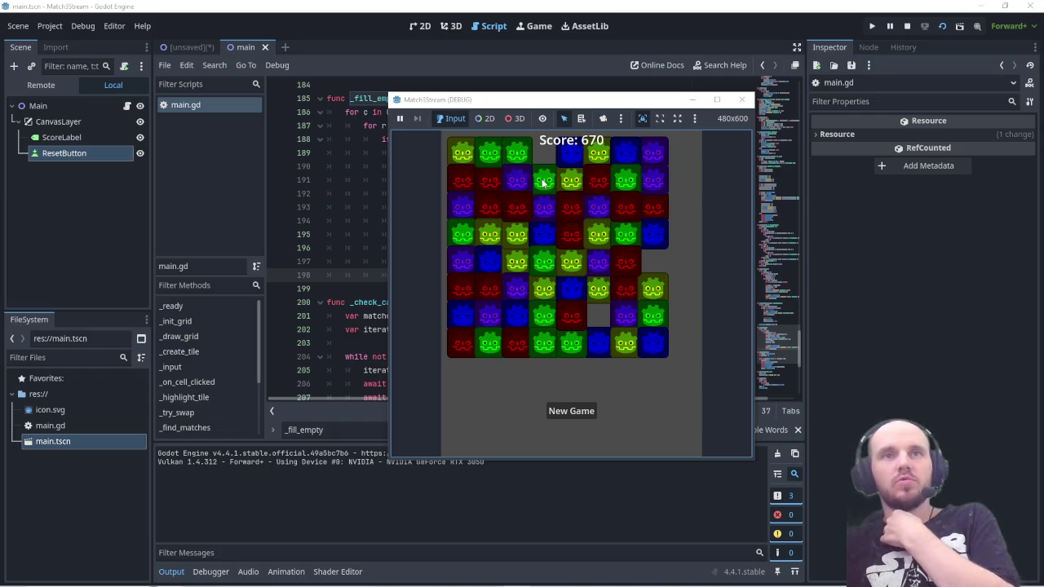
{"action": "left_click", "coordinate": [549, 159]}
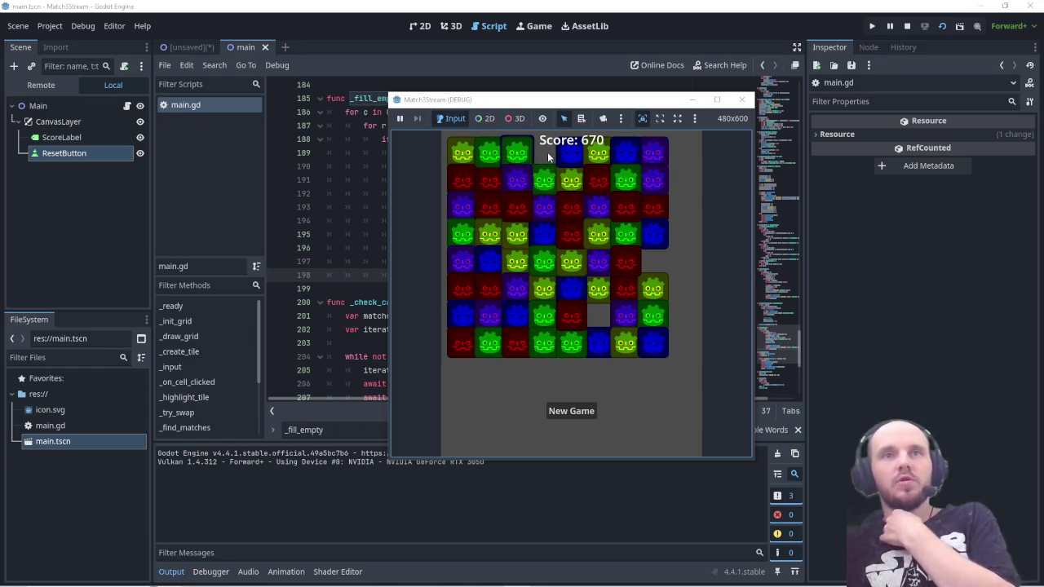
{"action": "left_click", "coordinate": [546, 178]}
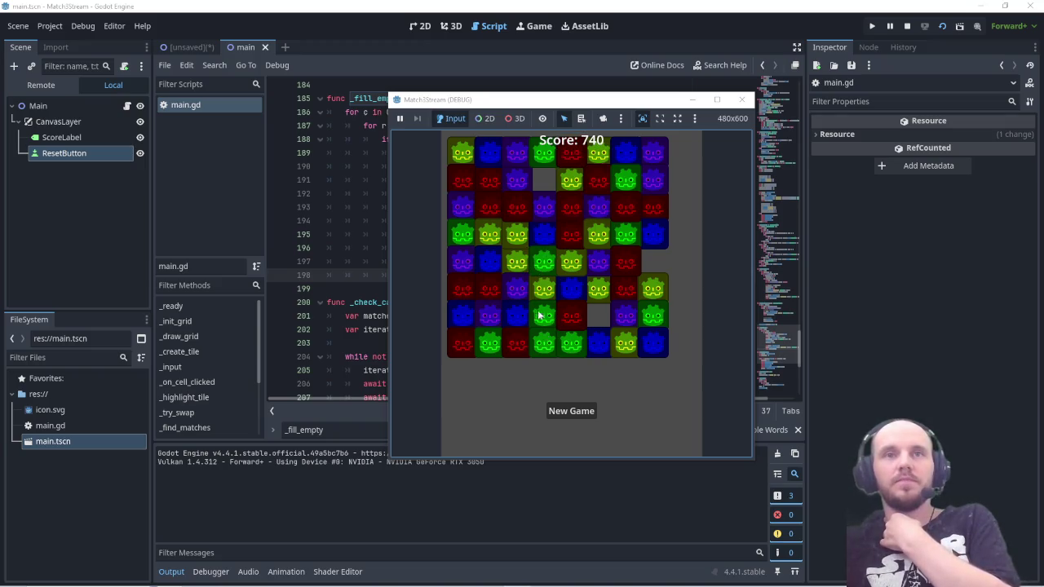
Step: Swap yellow and blue tiles, then move a red tile down to match four reds
{"action": "left_click", "coordinate": [538, 276]}
{"action": "left_click", "coordinate": [543, 282]}
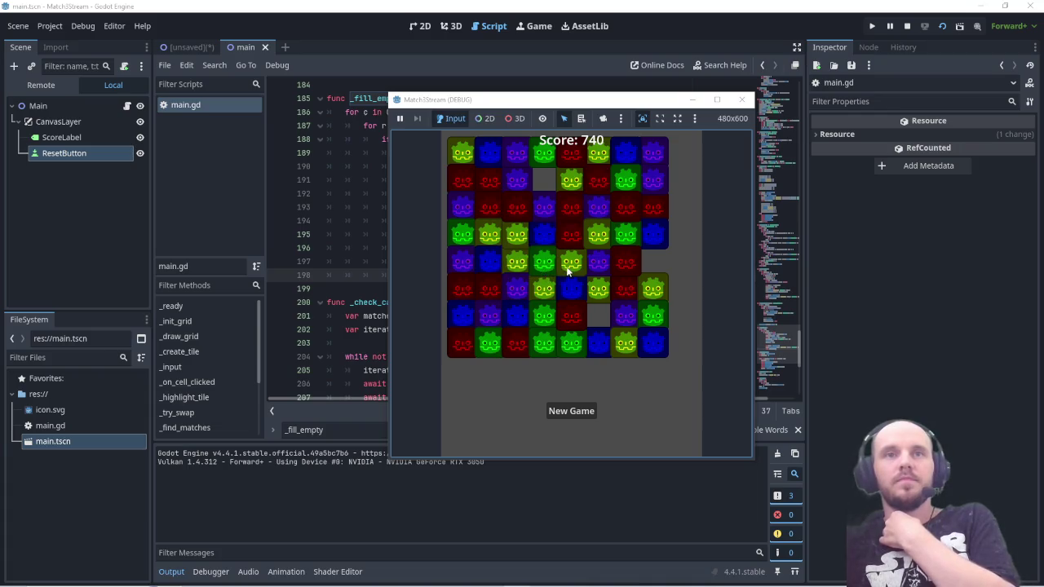
{"action": "left_click", "coordinate": [549, 273]}
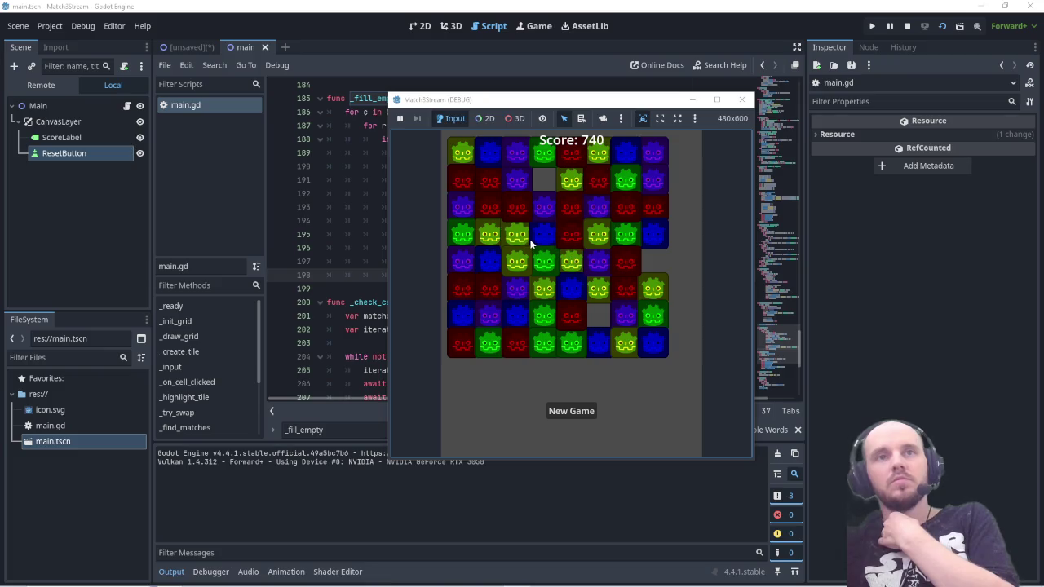
{"action": "left_click", "coordinate": [601, 188]}
{"action": "left_click", "coordinate": [600, 208]}
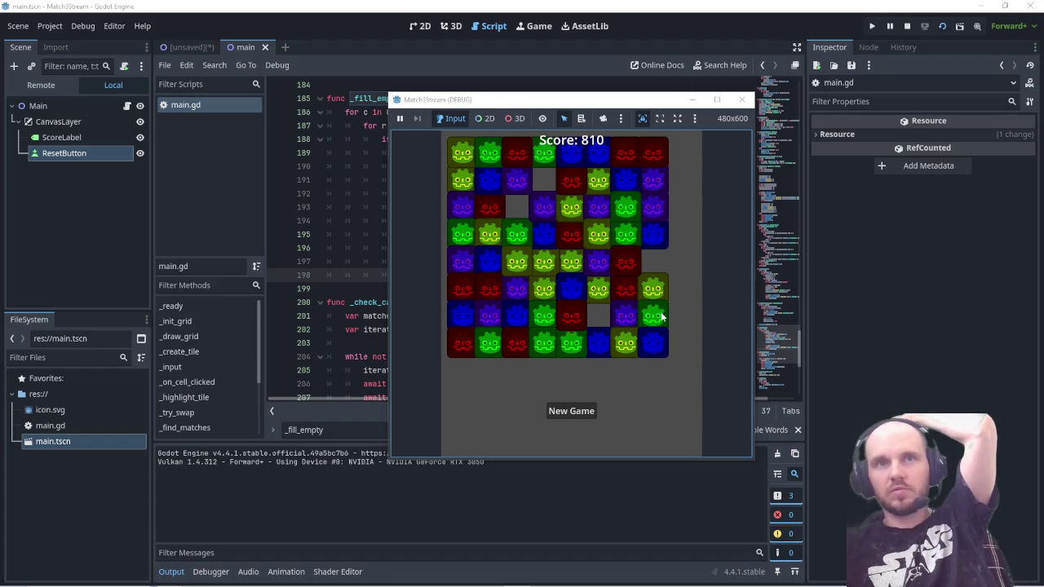
{"action": "key", "text": "Print"}
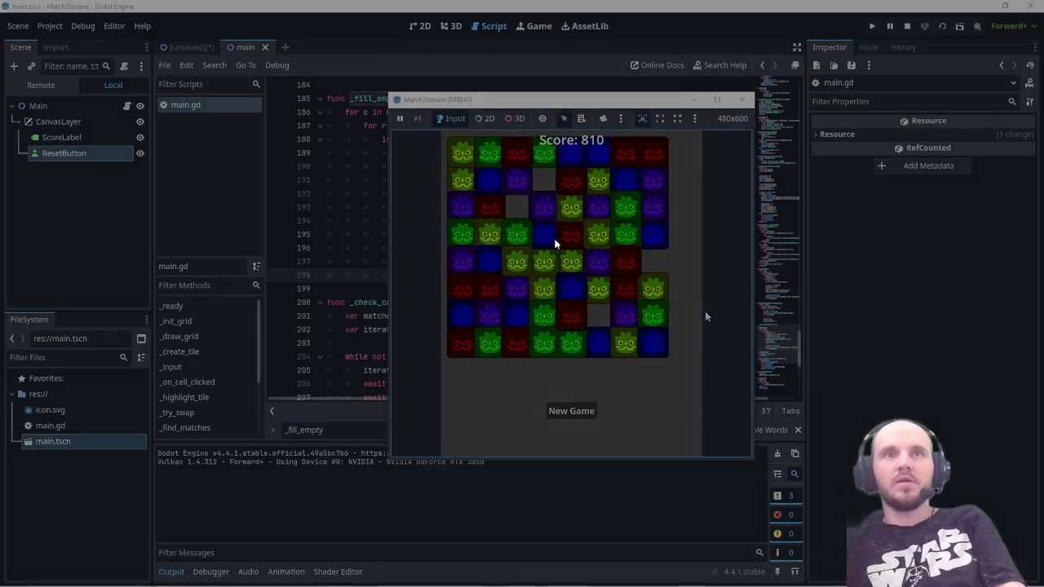
{"action": "mouse_move", "coordinate": [385, 89]}
{"action": "left_mouse_down"}
{"action": "mouse_move", "coordinate": [610, 283]}
{"action": "mouse_move", "coordinate": [760, 465]}
{"action": "left_mouse_up"}
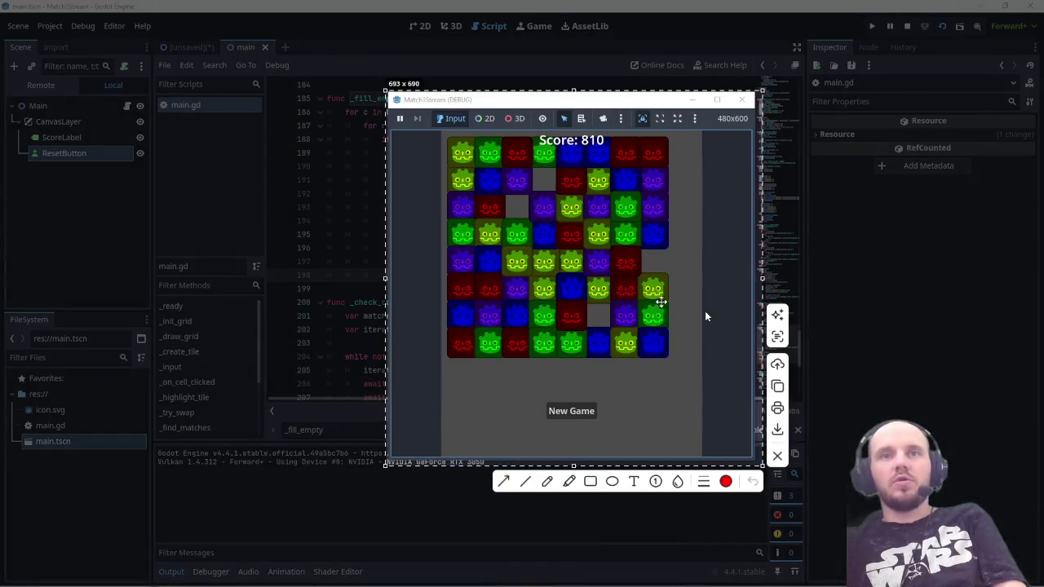
{"action": "left_click", "coordinate": [777, 386]}
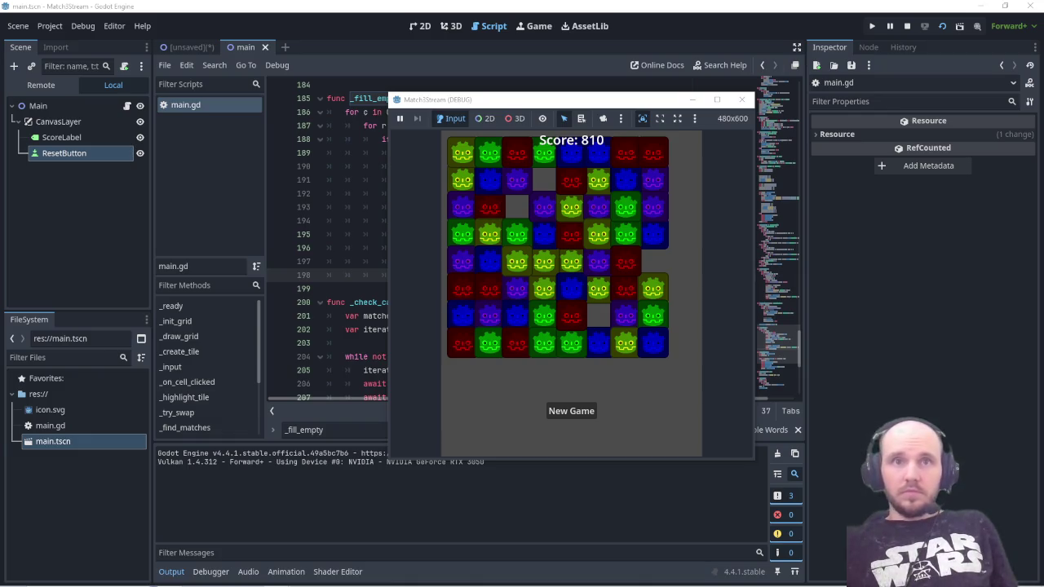
{"action": "left_click", "coordinate": [741, 100]}
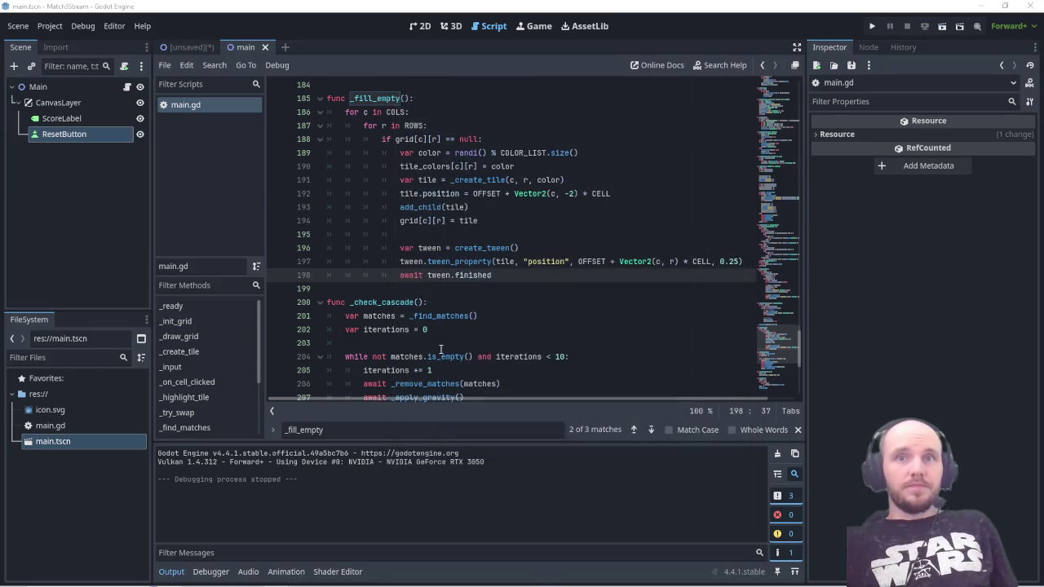
Step: Paste the _get_safe_color function onto the empty last line of main.gd, then search for _init_grid
{"action": "scroll", "coordinate": [440, 349], "scroll_direction": "down", "scroll_amount": 4}
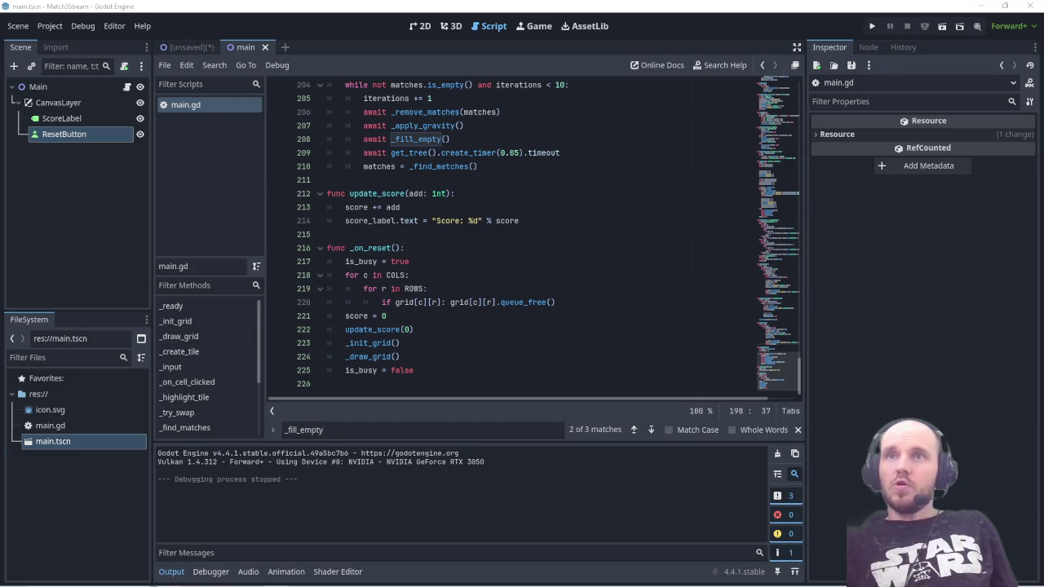
{"action": "left_click", "coordinate": [355, 384]}
{"action": "type", "text": "func _get_safe_color(c: int, r: int) -> int: \tvar color = randi() % COLOR_LIST.size() \t \t# Проверка горизонтали (чтобы не было 3 слева) \tif c >= 2: \t\tif tile_colors[c-1][r] == color and tile_colors[c-2][r] == color: \t\t\tcolor = (color + 1) % COLOR_LIST.size() # Берем следующий цвет \t\t \t# Проверка вертикали (чтобы не было 3 сверху) \tif r >= 2: \t\tif tile_colors[c][r-1] == color and tile_colors[c][r-2] == color: \t\t\tcolor = (color + 1) % COLOR_LIST.size() \t\t \treturn color"}
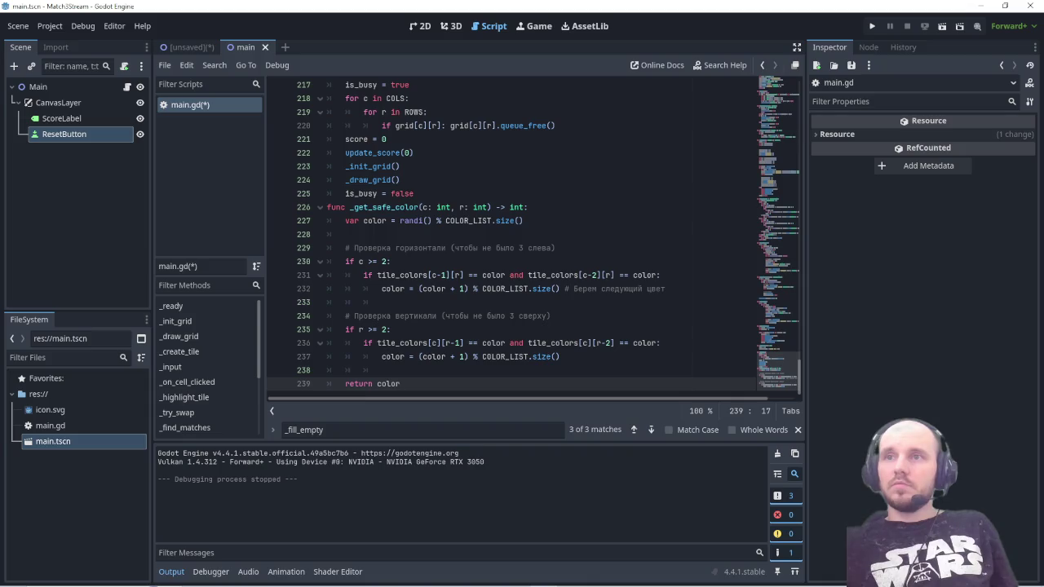
{"action": "left_click", "coordinate": [319, 430]}
{"action": "type", "text": "_init_grid"}
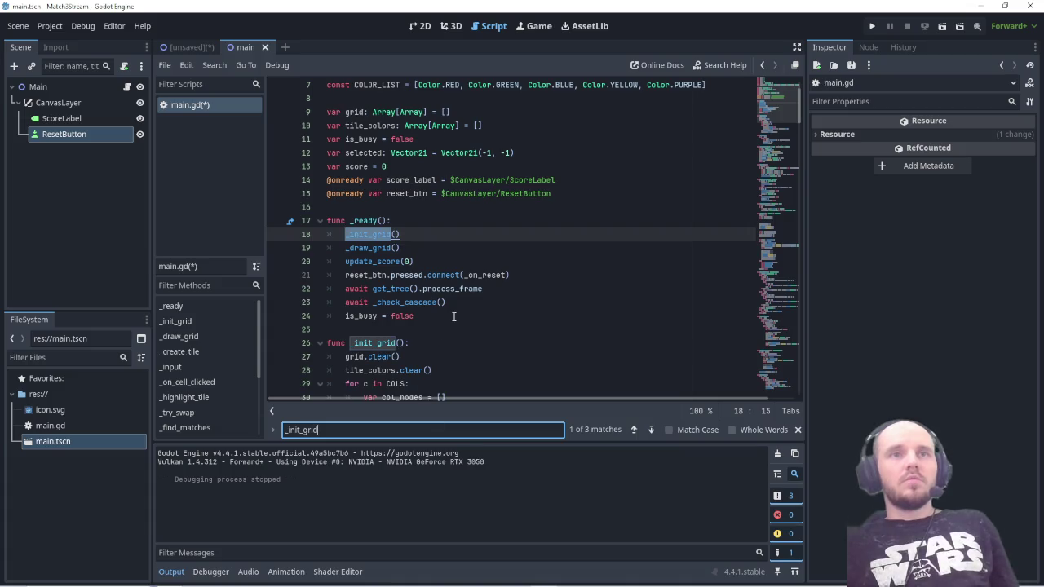
Step: Replace _init_grid with a version picking colours via _get_safe_color(c, r), and save main.gd
{"action": "left_click", "coordinate": [637, 430]}
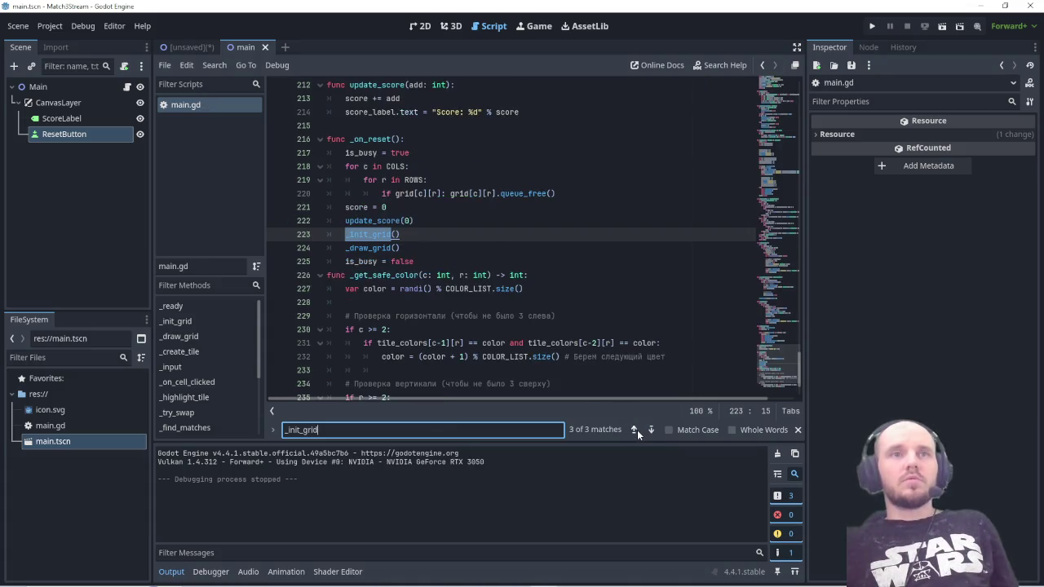
{"action": "left_click", "coordinate": [637, 430]}
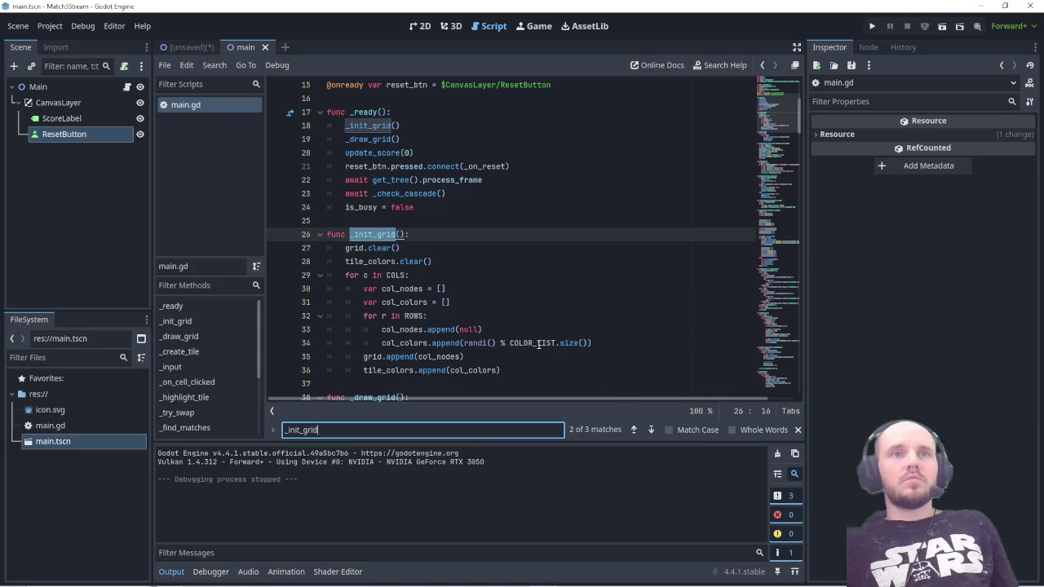
{"action": "scroll", "coordinate": [478, 282], "scroll_direction": "down", "scroll_amount": 2}
{"action": "scroll", "coordinate": [489, 314], "scroll_direction": "up", "scroll_amount": 1}
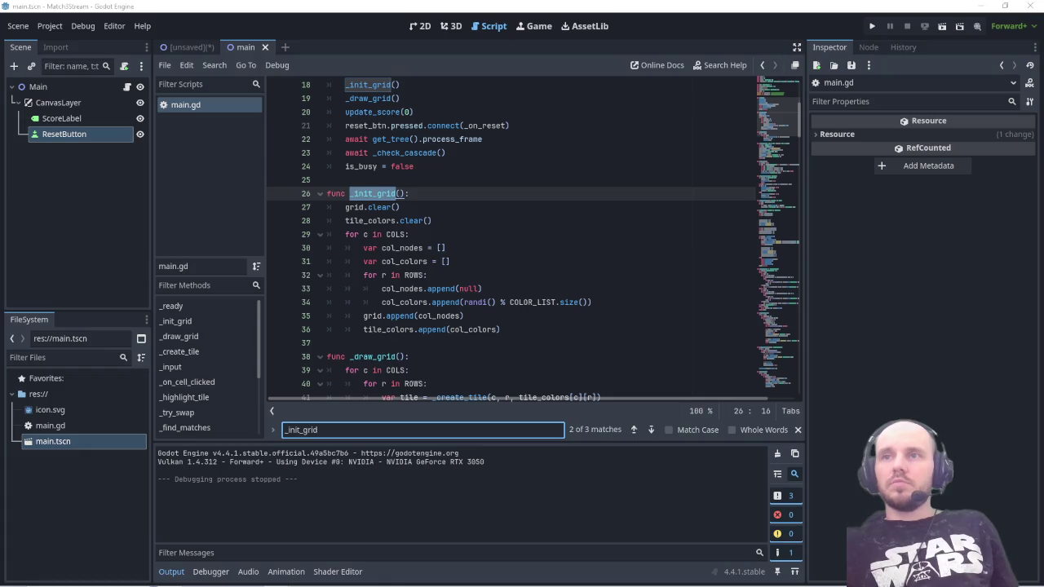
{"action": "mouse_move", "coordinate": [497, 318]}
{"action": "left_mouse_down"}
{"action": "mouse_move", "coordinate": [460, 302]}
{"action": "mouse_move", "coordinate": [328, 181]}
{"action": "mouse_move", "coordinate": [325, 194]}
{"action": "left_mouse_up"}
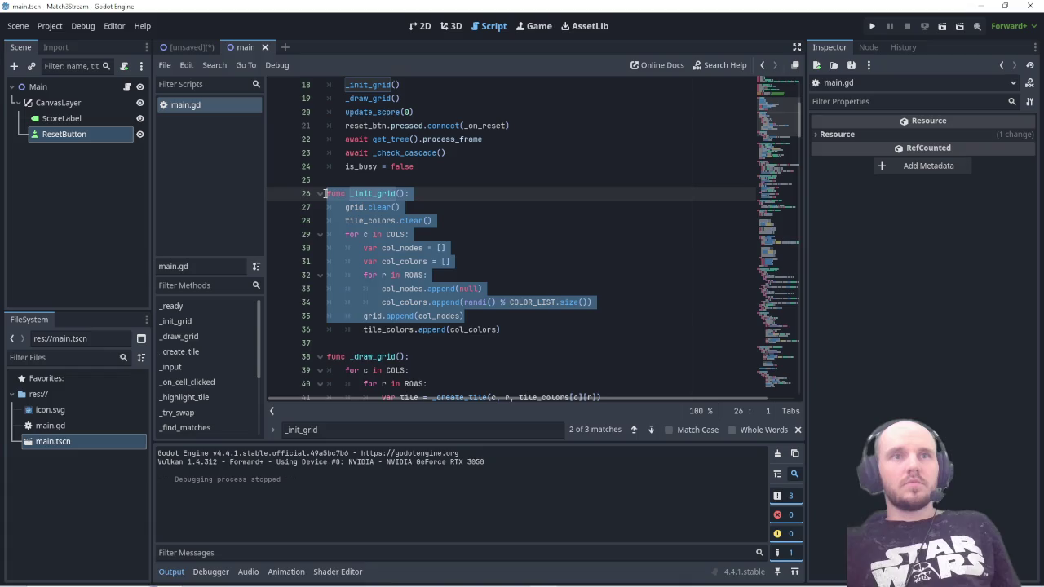
{"action": "left_click", "coordinate": [506, 329]}
{"action": "mouse_move", "coordinate": [500, 329]}
{"action": "left_mouse_down"}
{"action": "mouse_move", "coordinate": [328, 237]}
{"action": "mouse_move", "coordinate": [327, 194]}
{"action": "left_mouse_up"}
{"action": "type", "text": "func _init_grid(): \tgrid.clear() \ttile_colors.clear() \tfor c in COLS: \t\tvar col_nodes = [] \t\tvar col_colors = [] \t\tfor r in ROWS: \t\t\tcol_nodes.append(null) \t\t\t# ИСПОЛЬЗУЕМ УМНУЮ ГЕНЕРАЦИЮ \t\t\tvar color = _get_safe_color(c, r) \t\t\tcol_colors.append(color) \t\tgrid.append(col_nodes) \t\ttile_colors.append(col_colors)"}
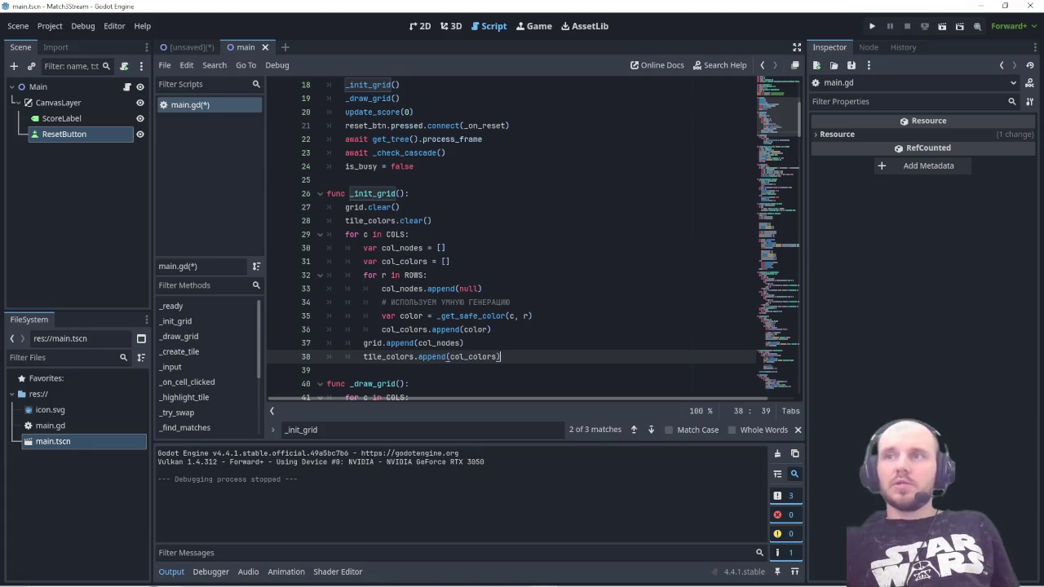
{"action": "key", "text": "ctrl+s"}
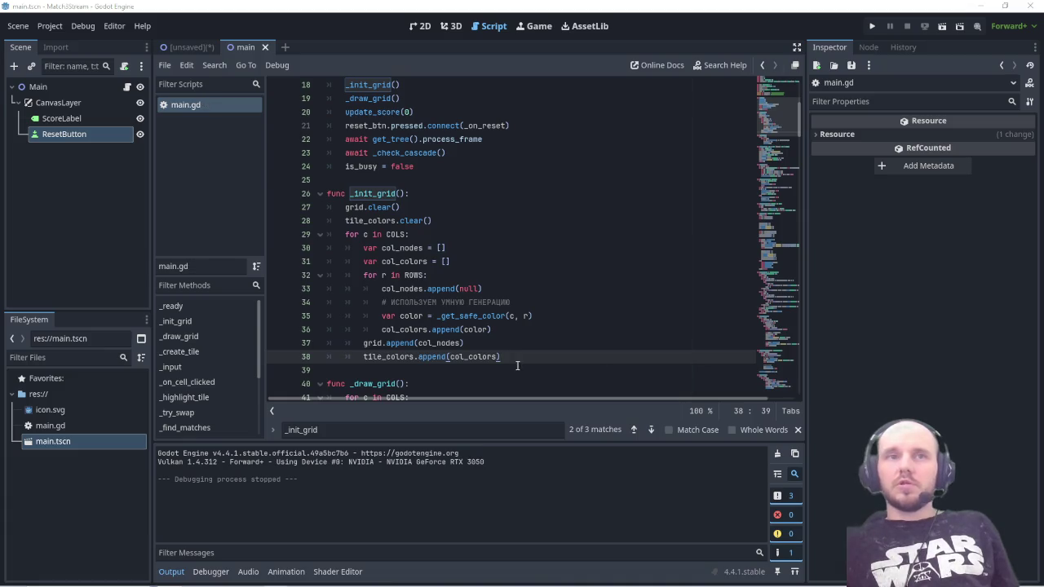
{"action": "scroll", "coordinate": [445, 369], "scroll_direction": "down", "scroll_amount": 20}
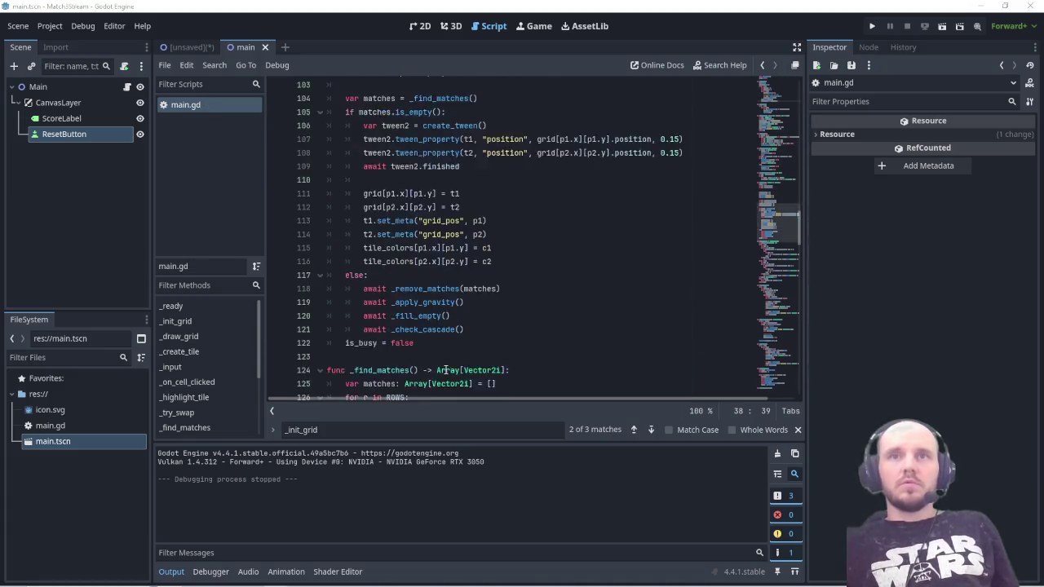
Step: Paste the new _repair_grid function after the return color line
{"action": "scroll", "coordinate": [446, 369], "scroll_direction": "down", "scroll_amount": 20}
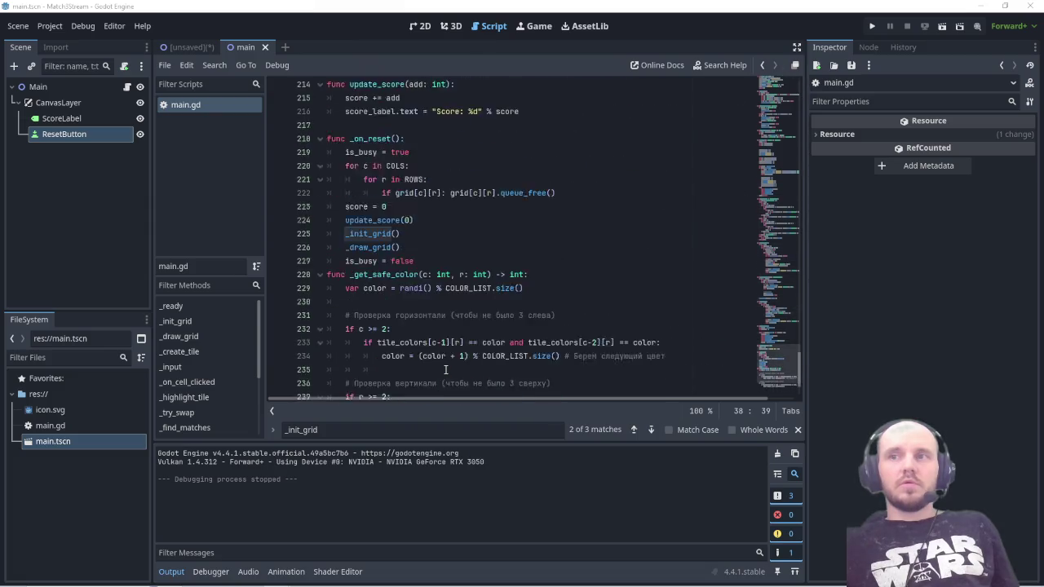
{"action": "left_click", "coordinate": [367, 383]}
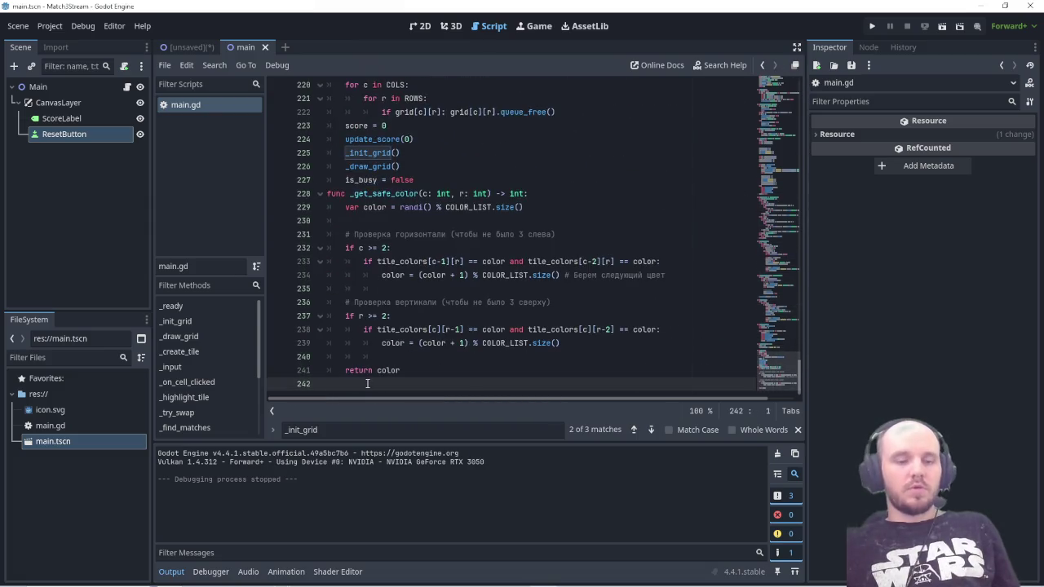
{"action": "type", "text": "func _repair_grid(): \tfor c in COLS: \t\tfor r in ROWS: \t\t\t# Если в массиве дыра ИЛИ тайл удален визуально \t\t\tif grid[c][r] == null or not is_instance_valid(grid[c][r]): \t\t\t\tprint(\"Repairing hole at \", c, \", \", r) \t\t\t\tvar color = tile_colors[c][r] \t\t\t\tvar tile = _create_tile(c, r, color) \t\t\t\tgrid[c][r] = tile \t\t\t\tadd_child(tile)"}
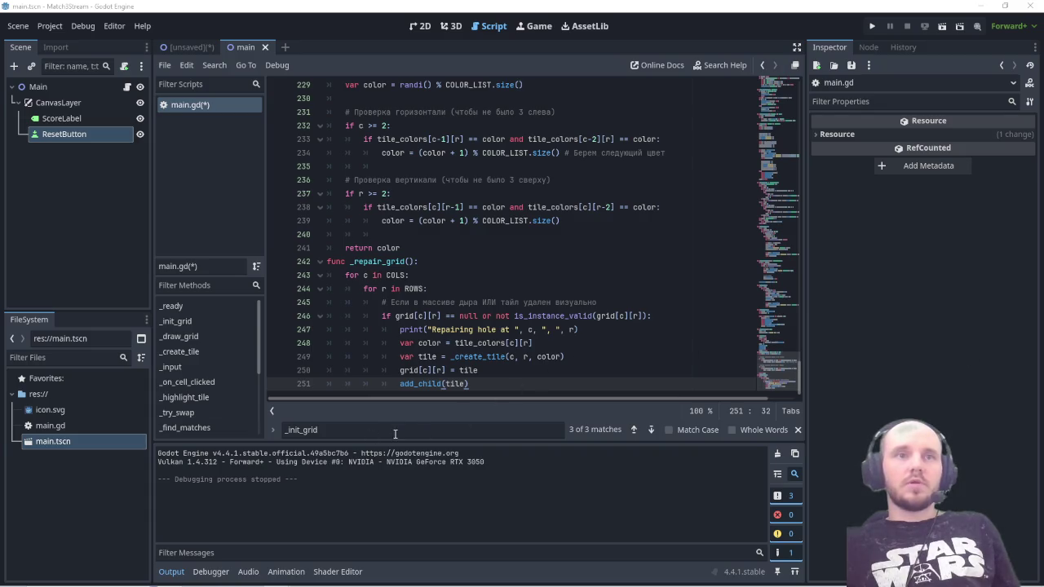
Step: Replace _ready's old body with code calling _repair_grid(), save, and run the game
{"action": "double_click", "coordinate": [349, 430]}
{"action": "type", "text": "_ready"}
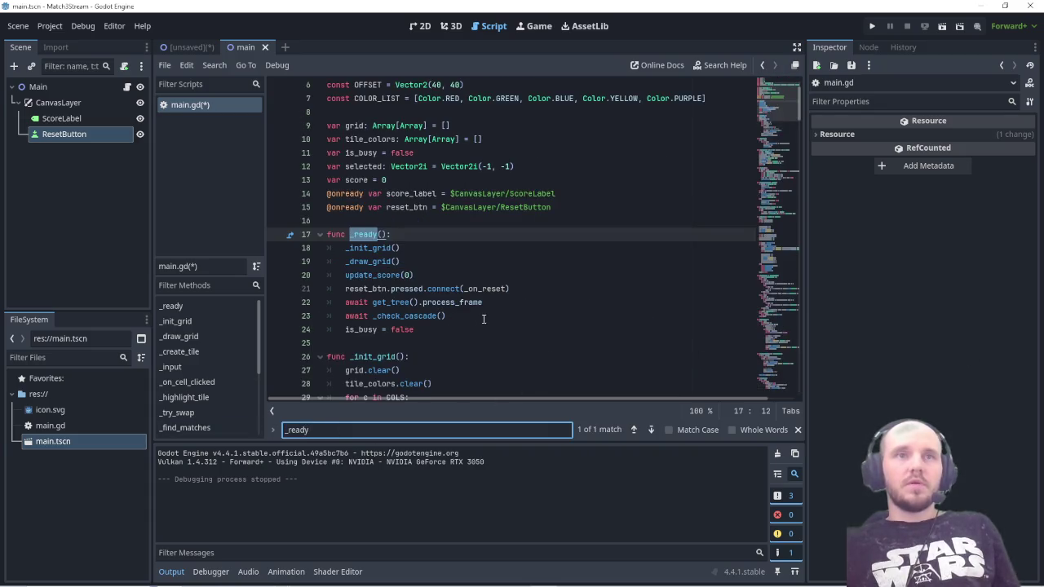
{"action": "key", "text": "ctrl+s"}
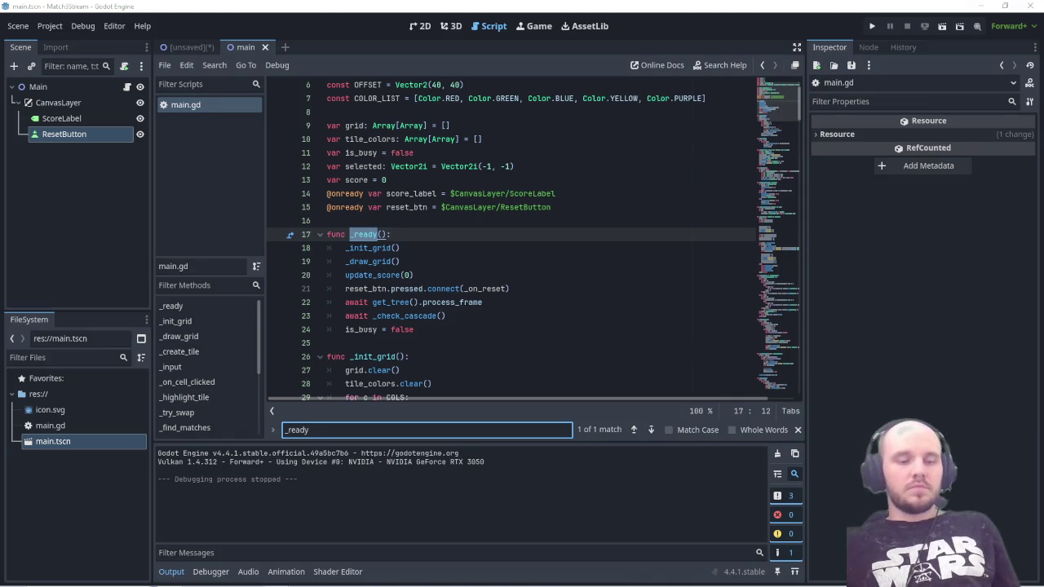
{"action": "mouse_move", "coordinate": [425, 328]}
{"action": "left_mouse_down"}
{"action": "mouse_move", "coordinate": [345, 302]}
{"action": "mouse_move", "coordinate": [327, 234]}
{"action": "left_mouse_up"}
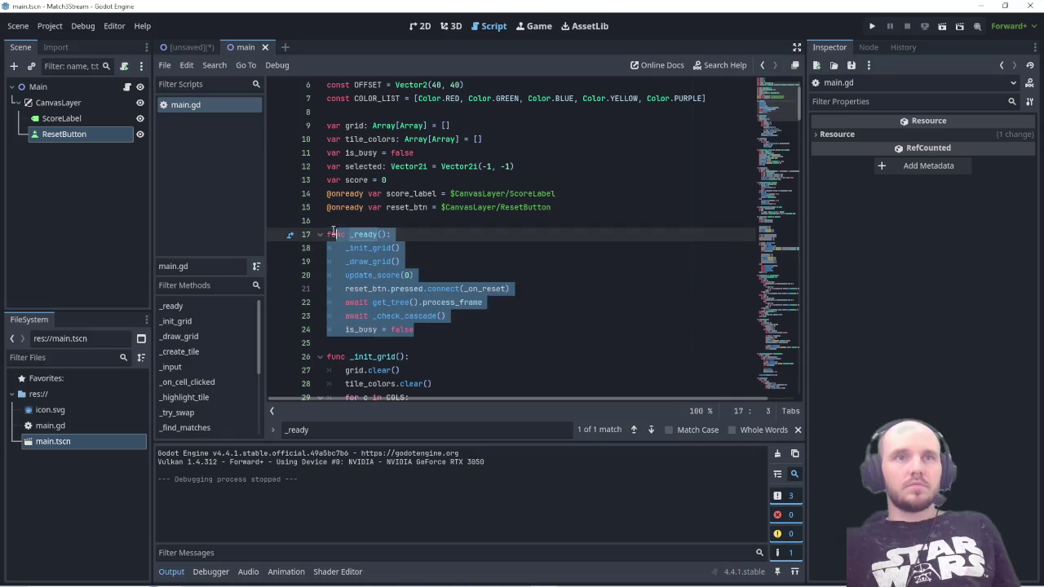
{"action": "type", "text": "func _ready(): \t_init_grid() \t_draw_grid() \t_repair_grid() # Чиним дыры \t \tupdate_score(0) \treset_btn.pressed.connect(_on_reset) \t \t# Убрали await _check_cascade(), так как поле теперь чистое! \tis_busy = false"}
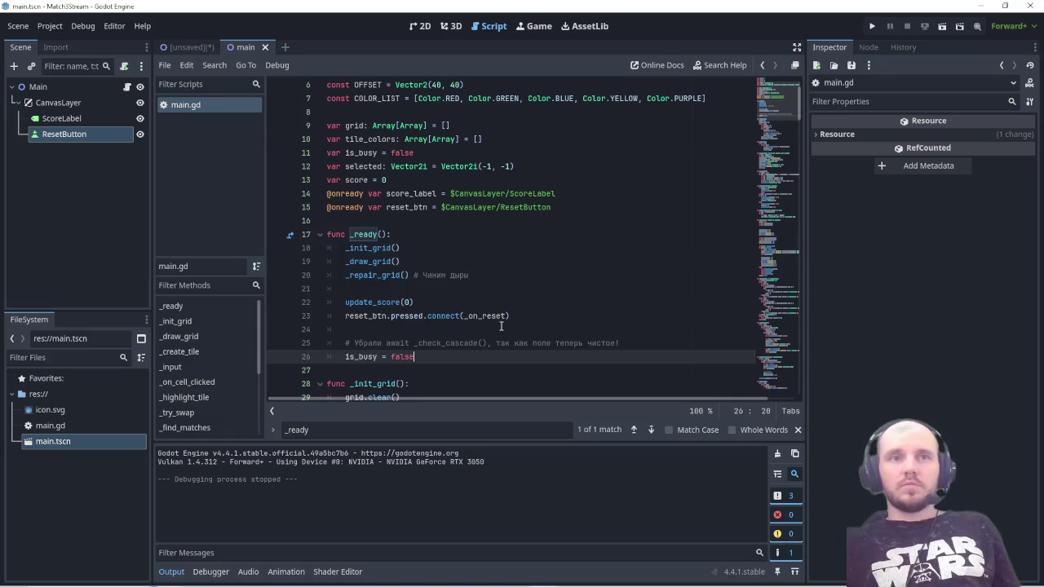
{"action": "key", "text": "ctrl+s"}
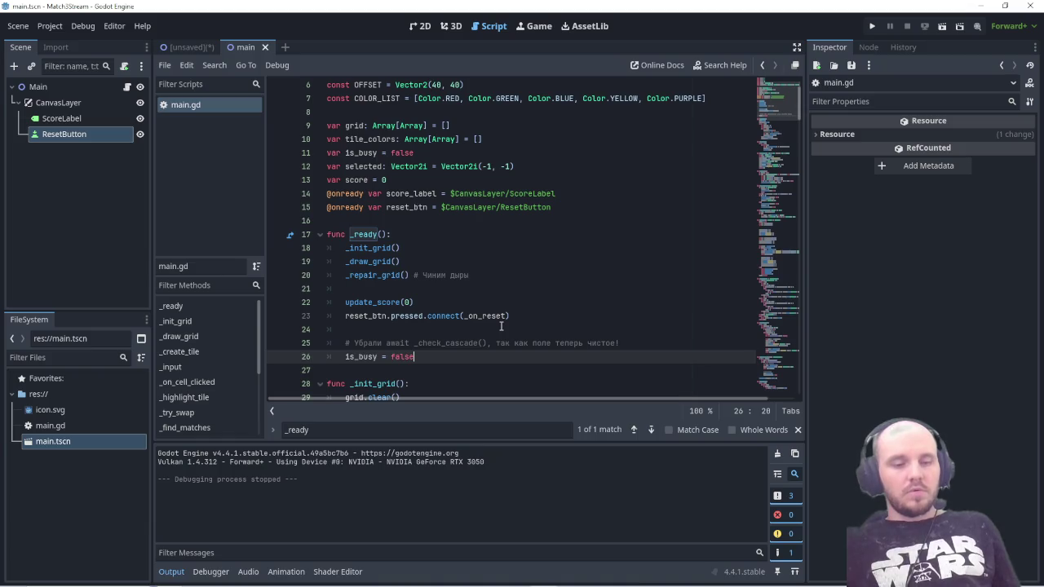
{"action": "mouse_move", "coordinate": [544, 576]}
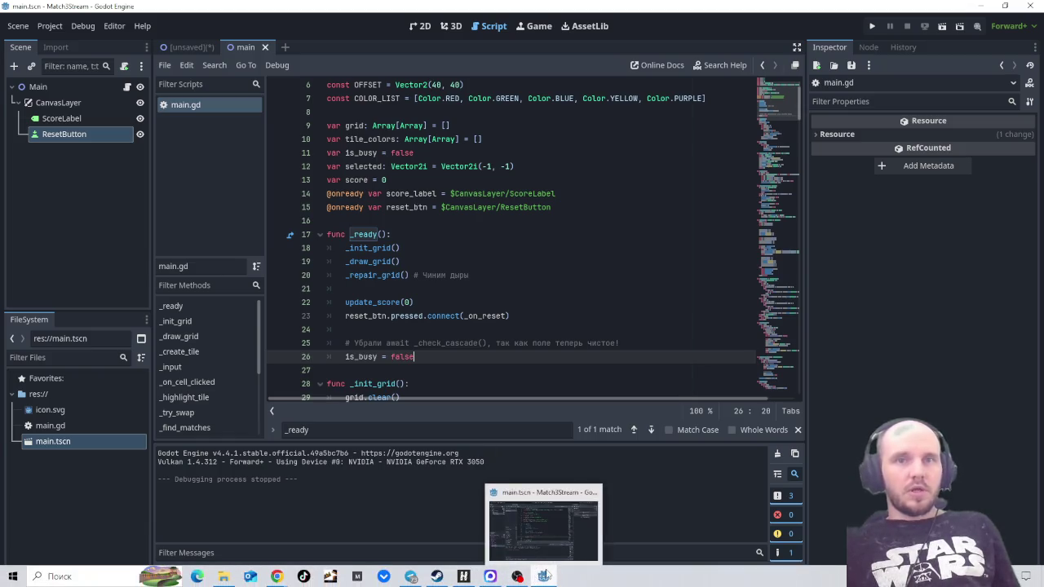
{"action": "key", "text": "F5"}
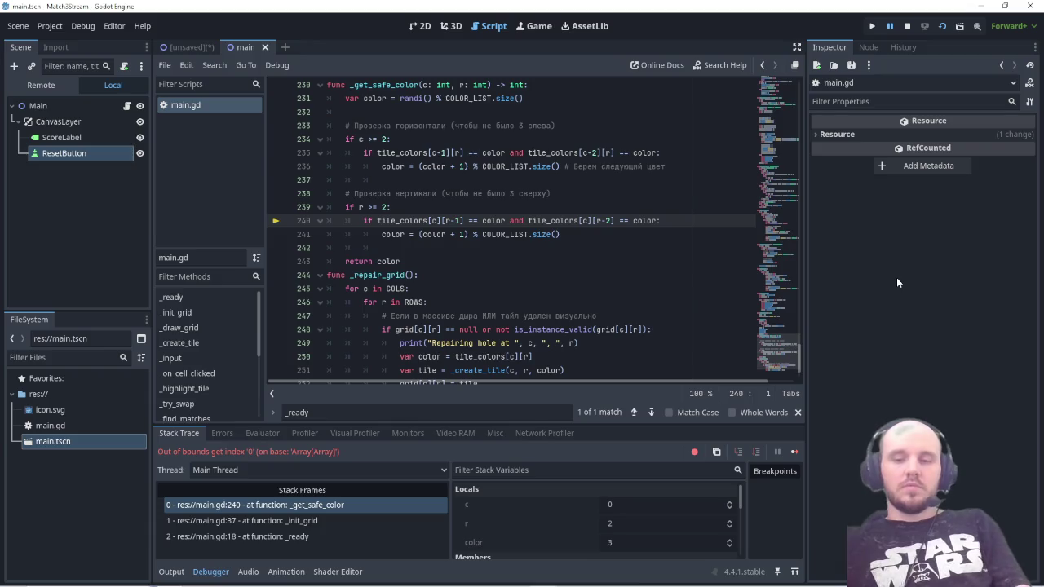
{"action": "key", "text": "Print"}
{"action": "left_click_drag", "start_coordinate": [139, 163], "coordinate": [861, 506]}
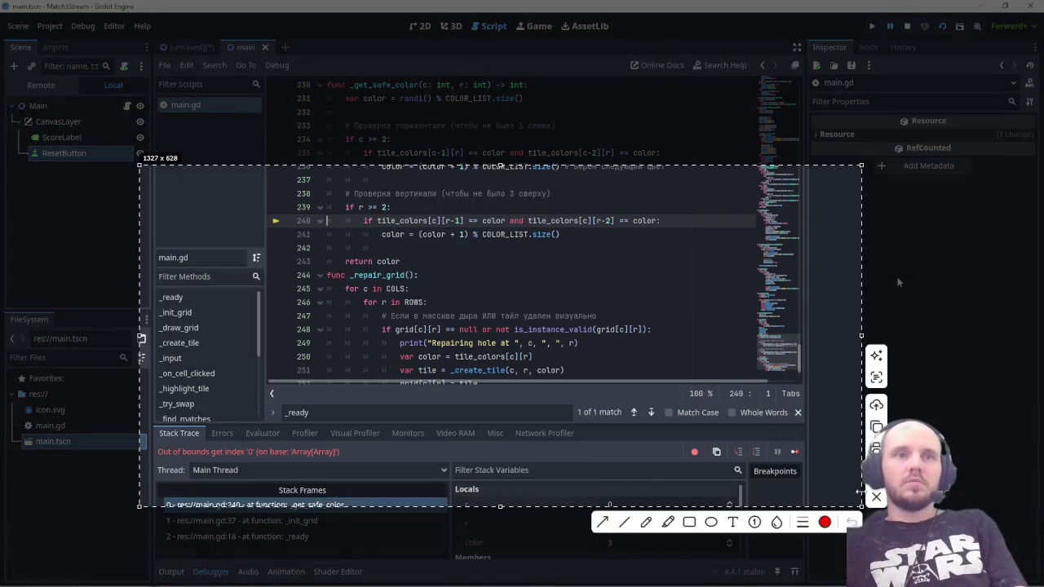
{"action": "key", "text": "ctrl+c"}
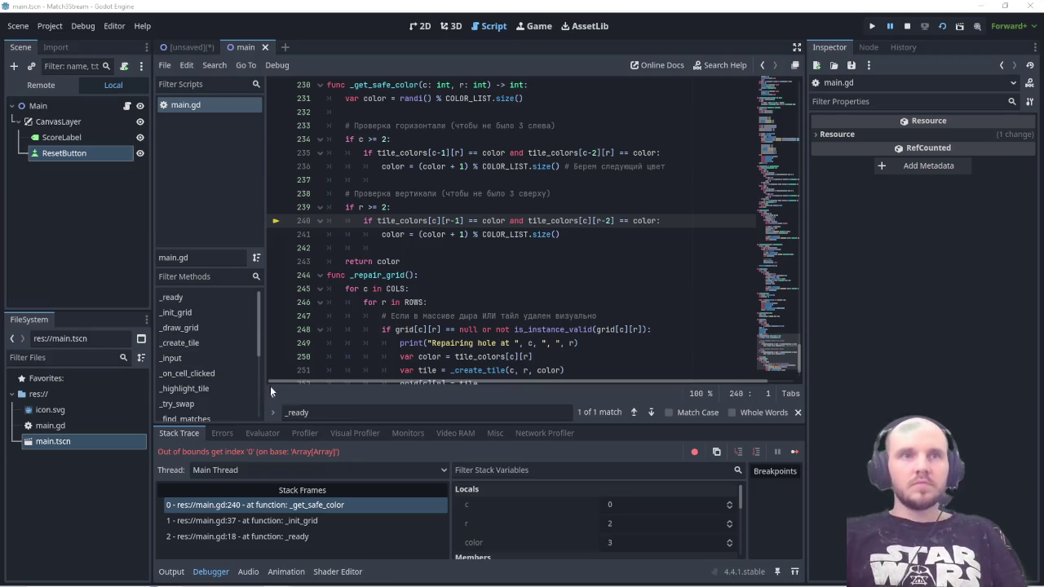
{"action": "double_click", "coordinate": [359, 410]}
Step: Replace _get_safe_color with the bounds-checked version, save main.gd, and run the game
{"action": "key", "text": "ctrl+v"}
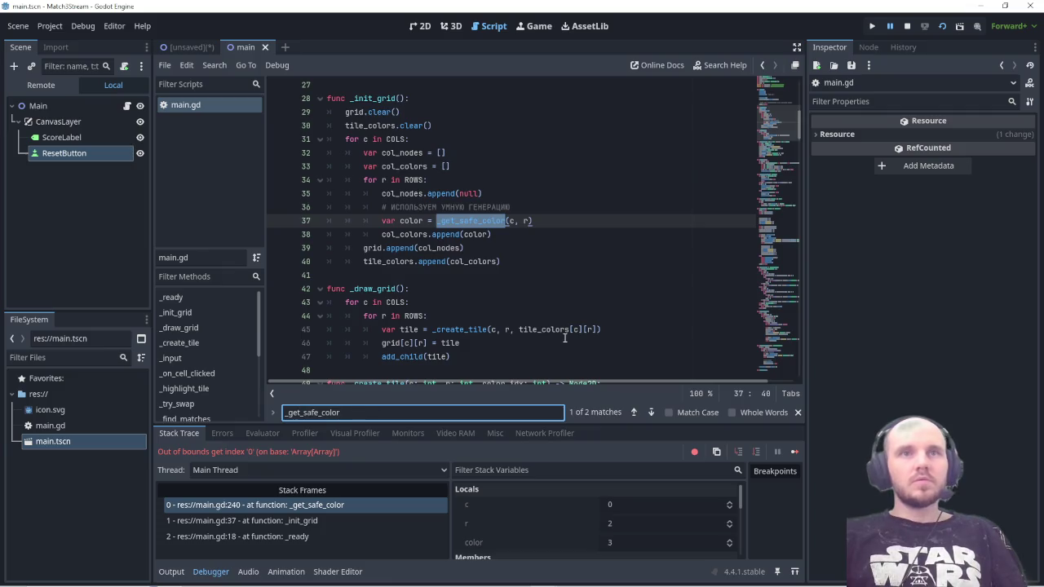
{"action": "left_click", "coordinate": [635, 413]}
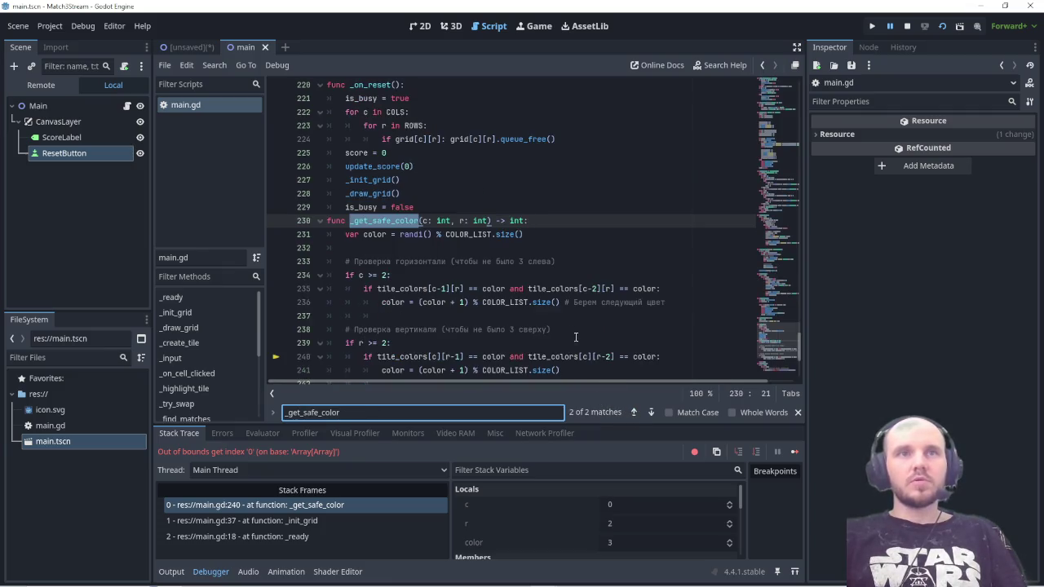
{"action": "scroll", "coordinate": [560, 313], "scroll_direction": "down", "scroll_amount": 3}
{"action": "scroll", "coordinate": [547, 315], "scroll_direction": "up", "scroll_amount": 1}
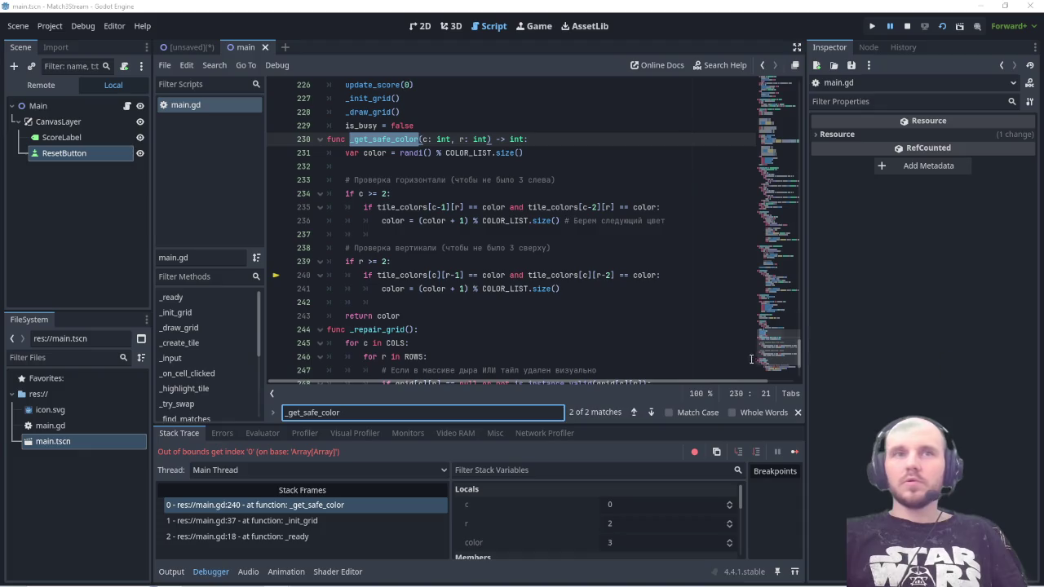
{"action": "mouse_move", "coordinate": [403, 316]}
{"action": "left_mouse_down"}
{"action": "mouse_move", "coordinate": [383, 219]}
{"action": "mouse_move", "coordinate": [347, 149]}
{"action": "mouse_move", "coordinate": [324, 146]}
{"action": "left_mouse_up"}
{"action": "key", "text": "ctrl+v"}
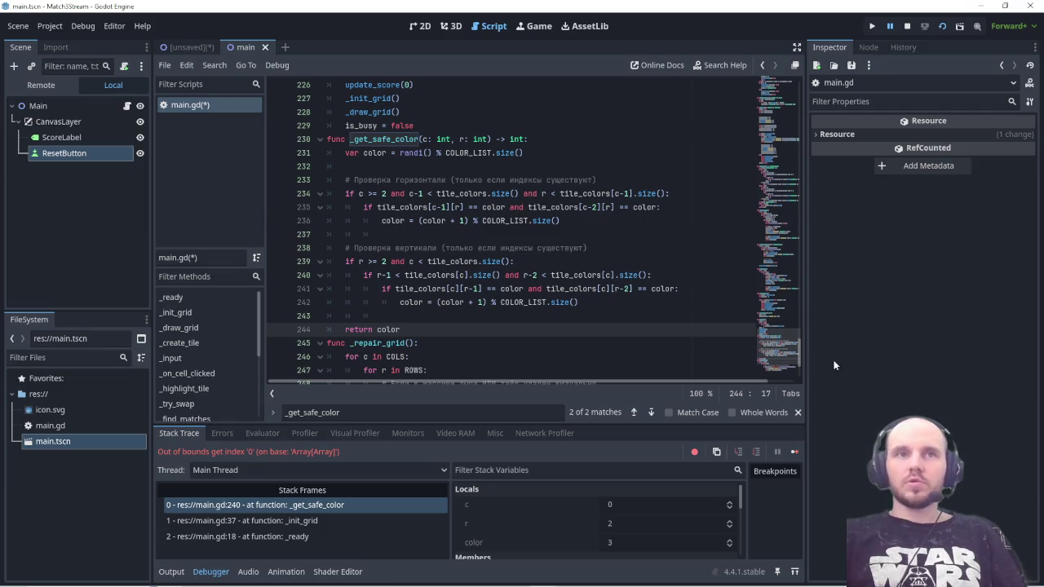
{"action": "key", "text": "ctrl+s"}
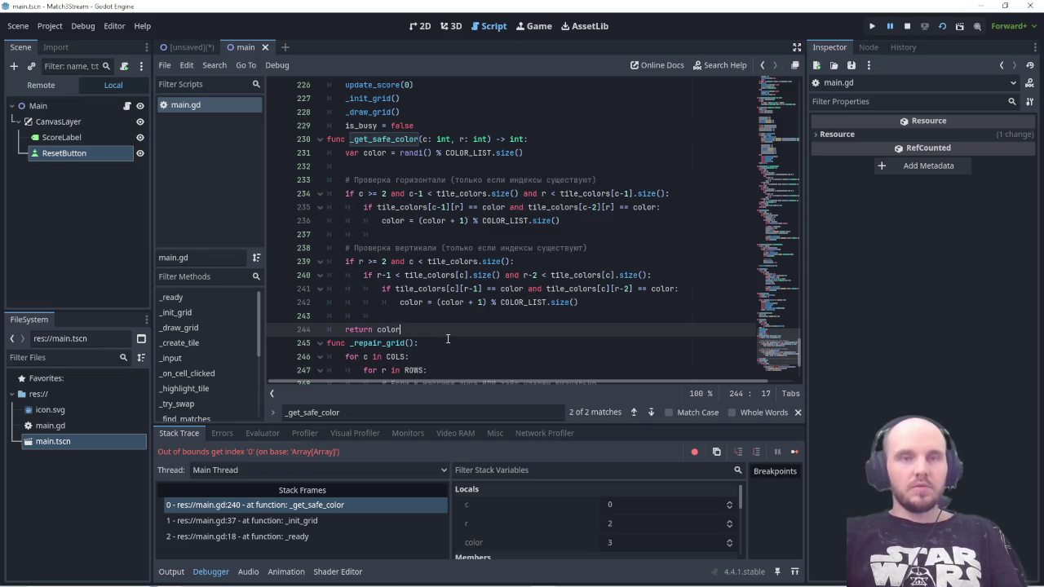
{"action": "key", "text": "F5"}
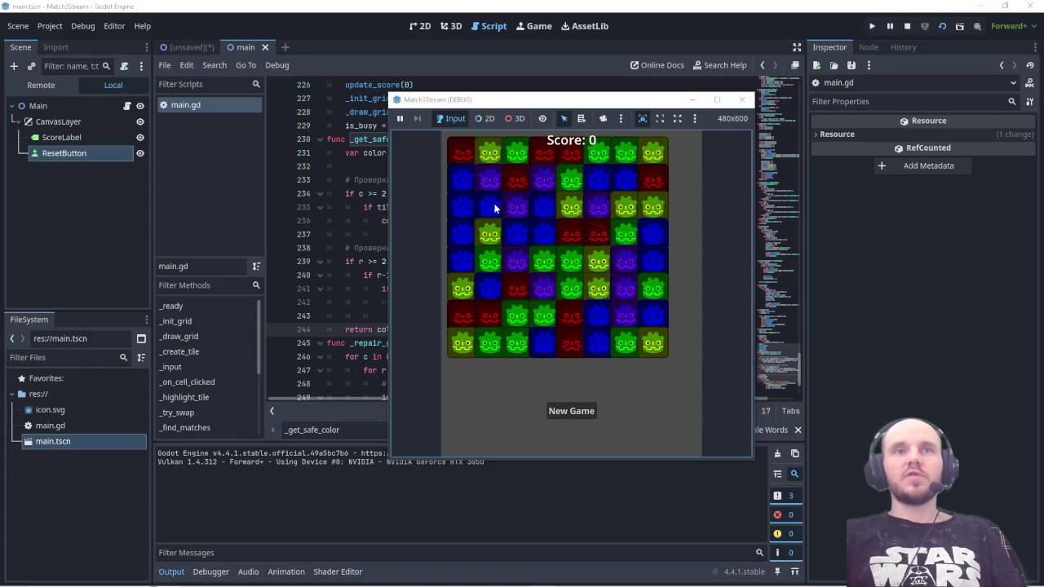
Step: Swap two tiles to clear a match for a score of 90, and screenshot the board
{"action": "left_click", "coordinate": [524, 232]}
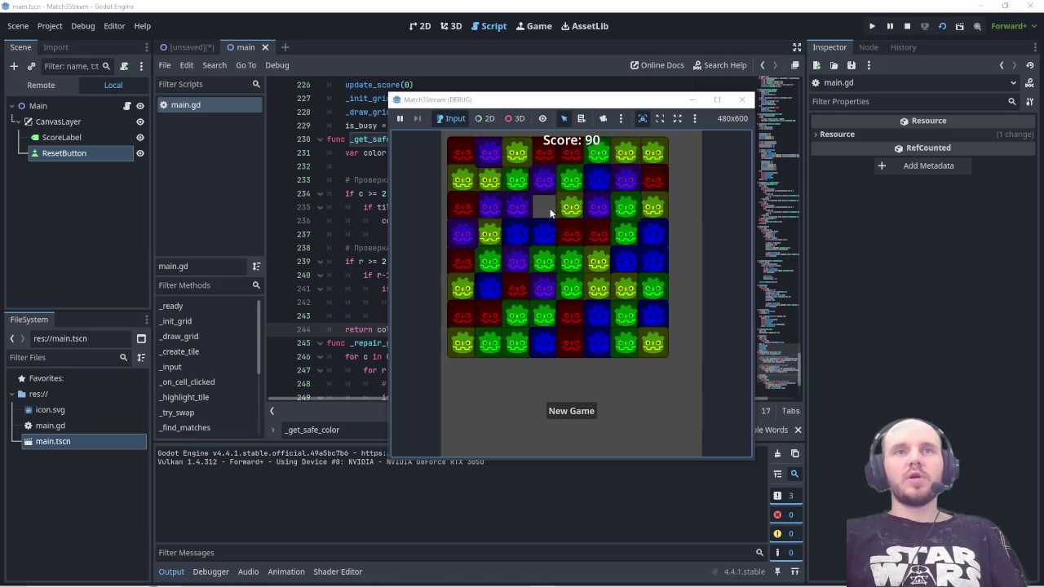
{"action": "key", "text": "Print"}
{"action": "mouse_move", "coordinate": [422, 124]}
{"action": "left_mouse_down"}
{"action": "mouse_move", "coordinate": [482, 168]}
{"action": "mouse_move", "coordinate": [718, 409]}
{"action": "mouse_move", "coordinate": [723, 449]}
{"action": "left_mouse_up"}
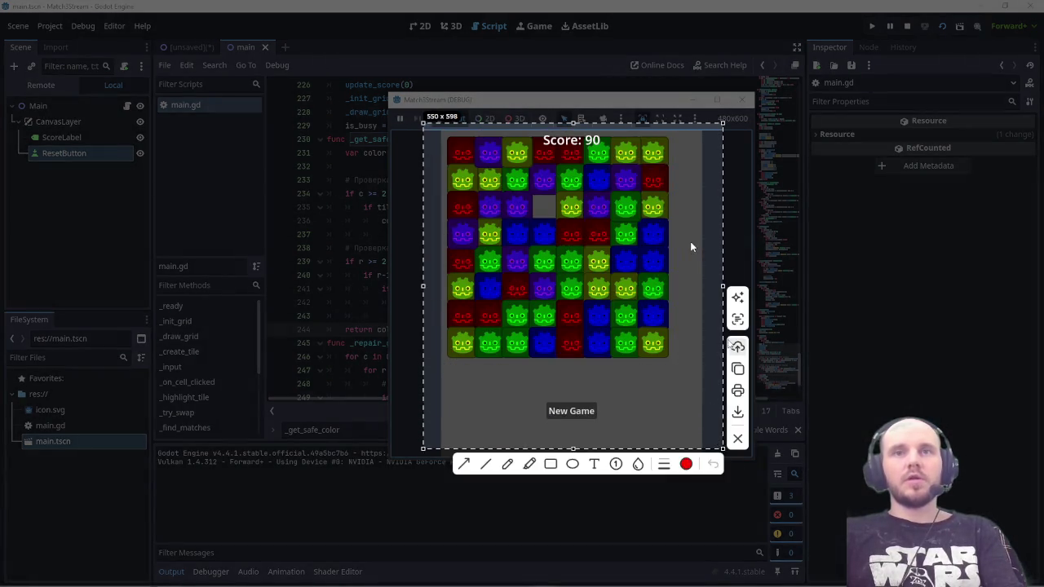
{"action": "left_click", "coordinate": [739, 370]}
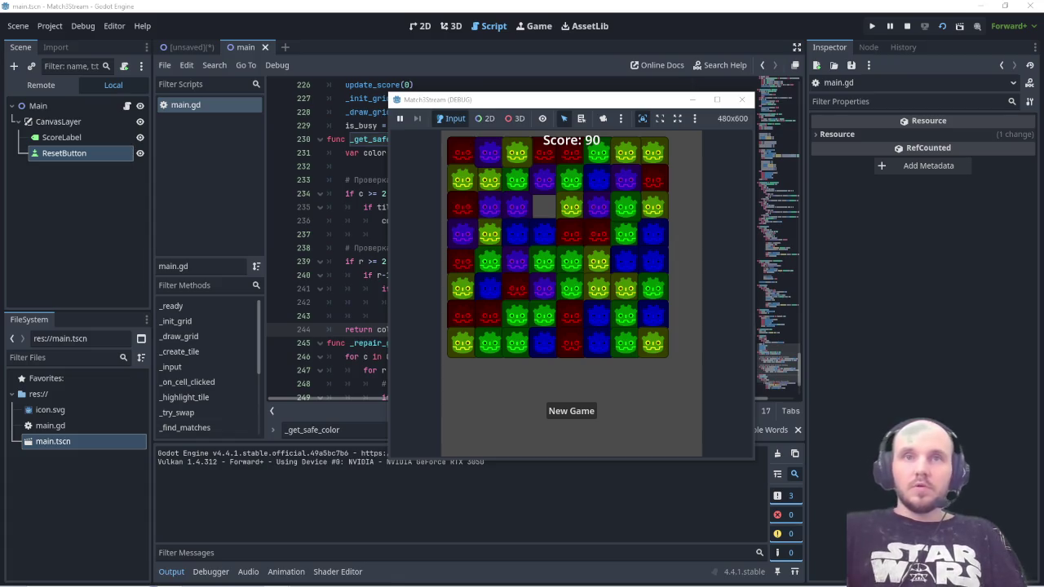
{"action": "left_click", "coordinate": [555, 275]}
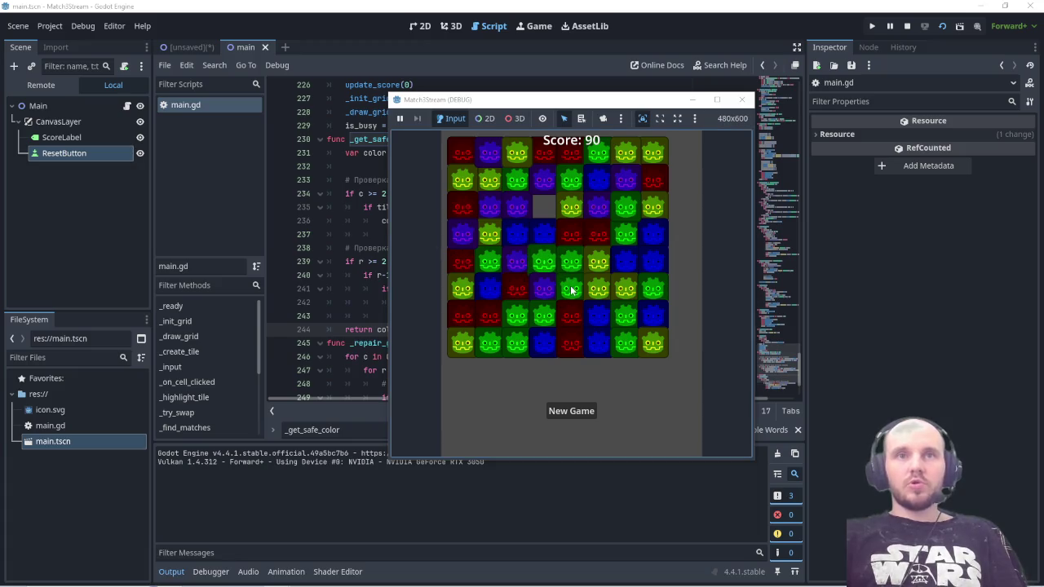
Step: Swap green with purple and red with blue, then clear a centre-column match
{"action": "left_click", "coordinate": [546, 296]}
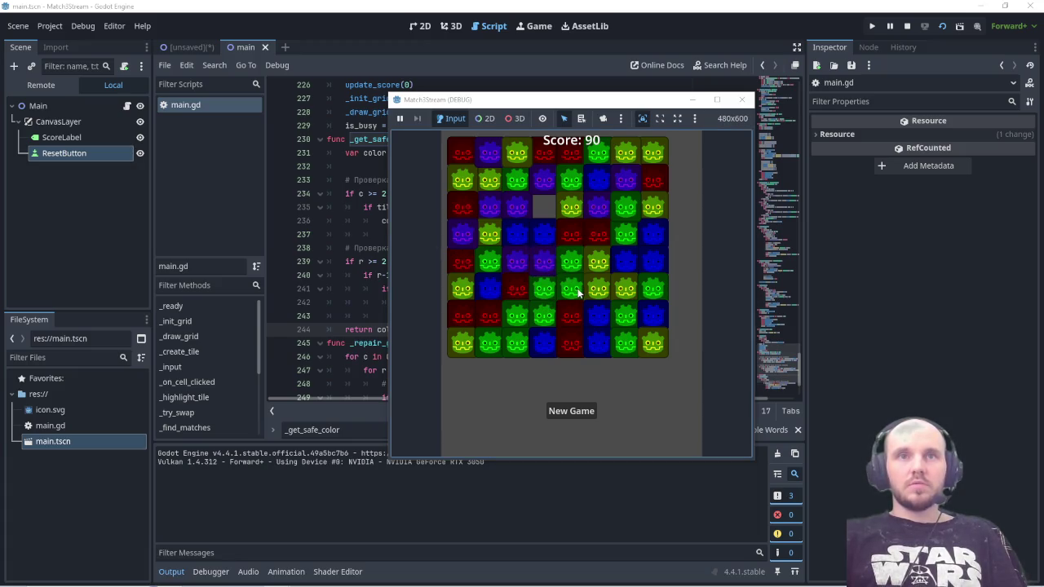
{"action": "left_click", "coordinate": [520, 293]}
{"action": "left_click", "coordinate": [522, 316]}
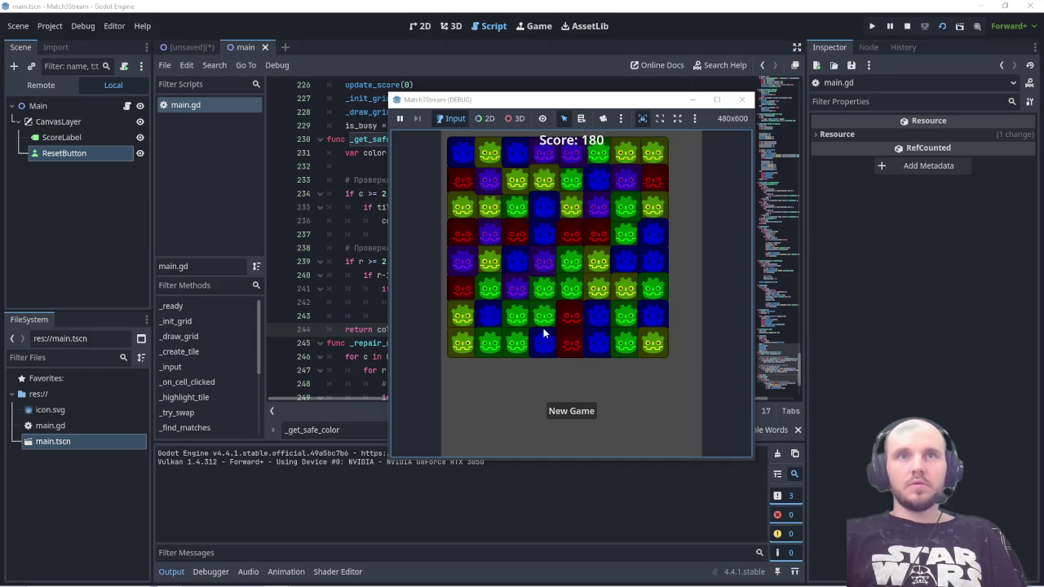
{"action": "left_click", "coordinate": [544, 273]}
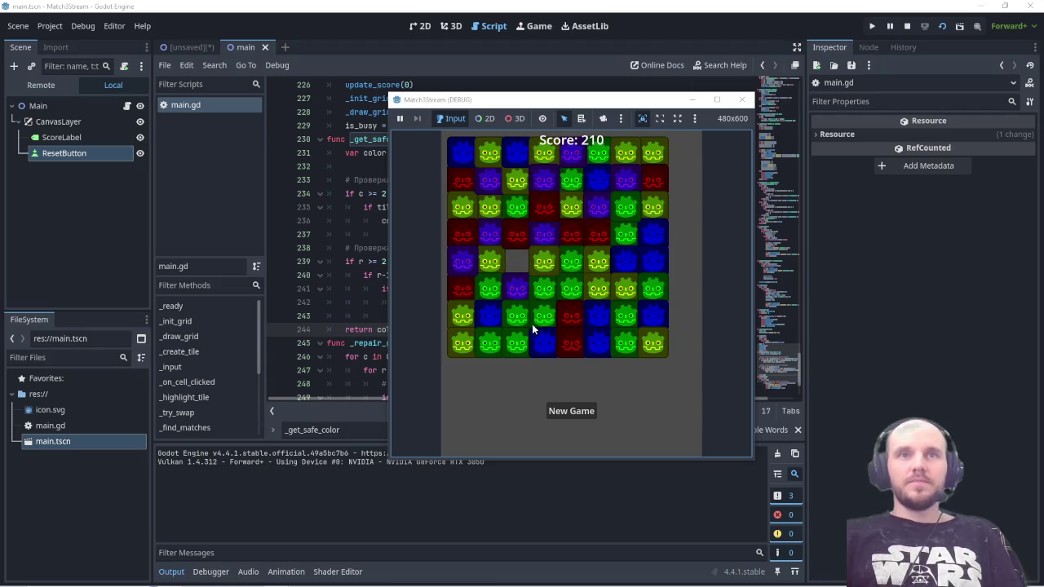
{"action": "left_click", "coordinate": [543, 344]}
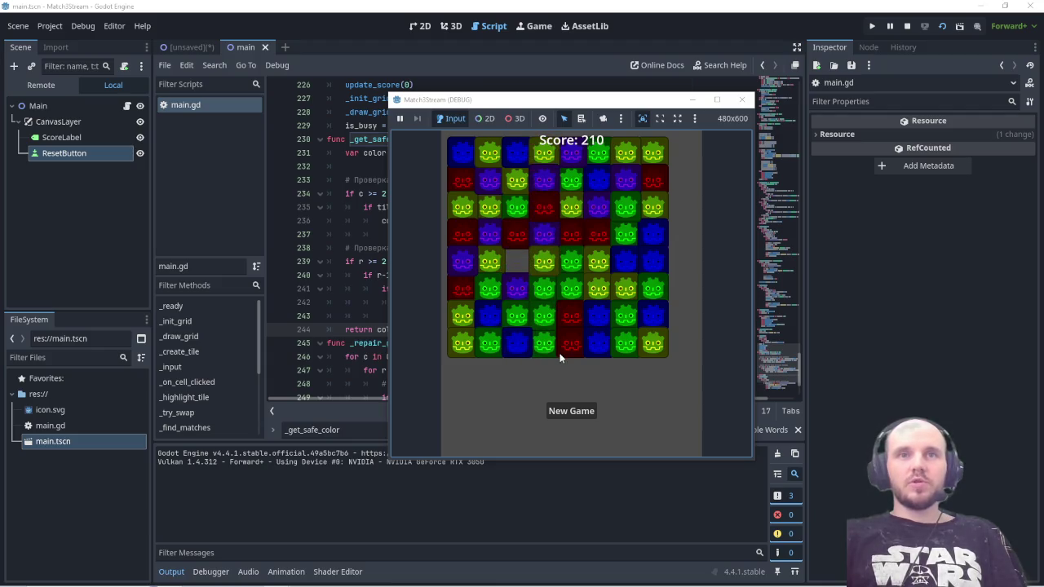
Step: Swap purple/green, red/green and yellow/green tiles, bringing the score to 400
{"action": "left_click", "coordinate": [569, 267]}
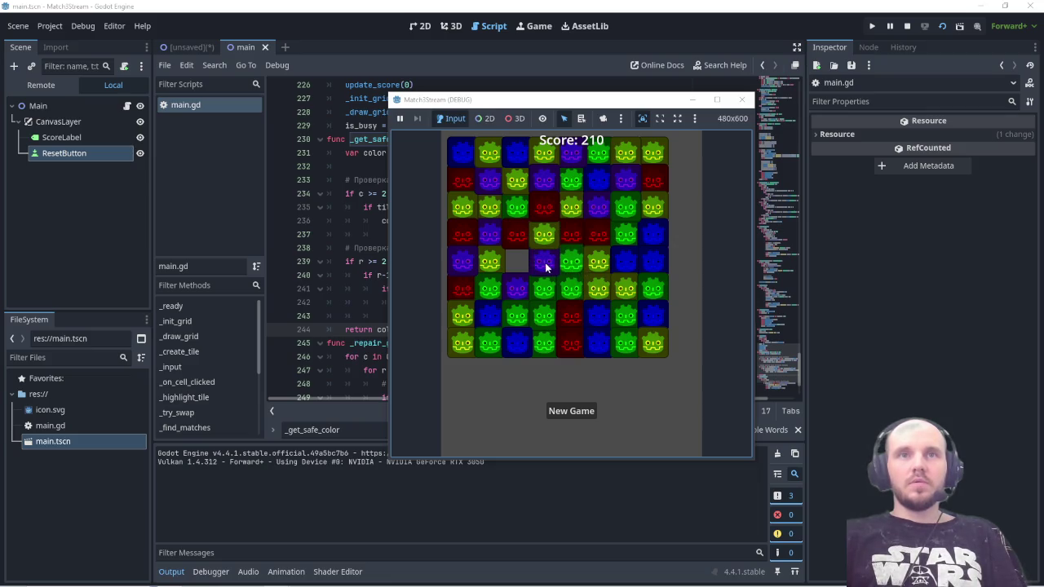
{"action": "left_click", "coordinate": [551, 243]}
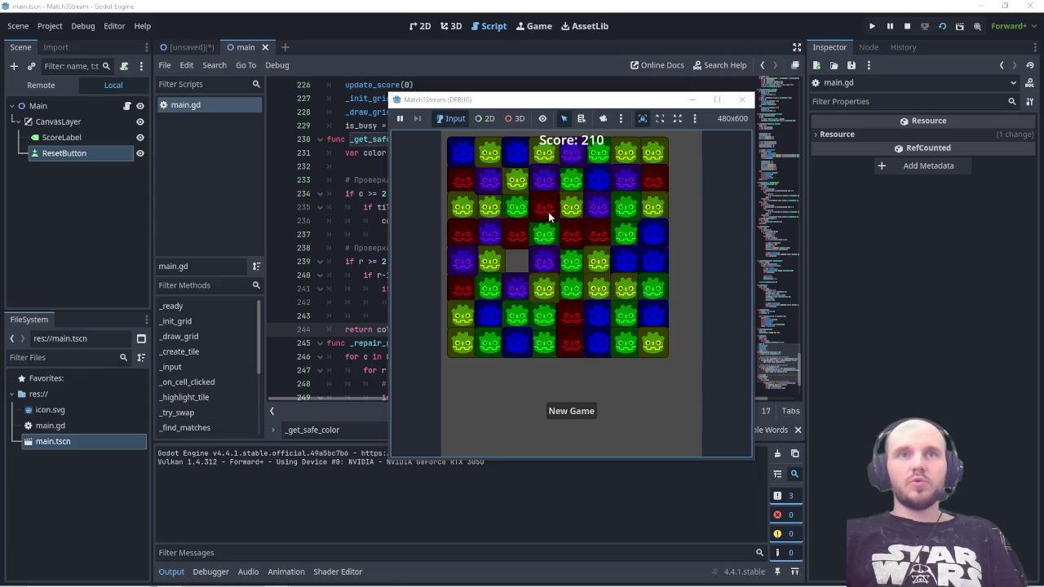
{"action": "left_click", "coordinate": [549, 216]}
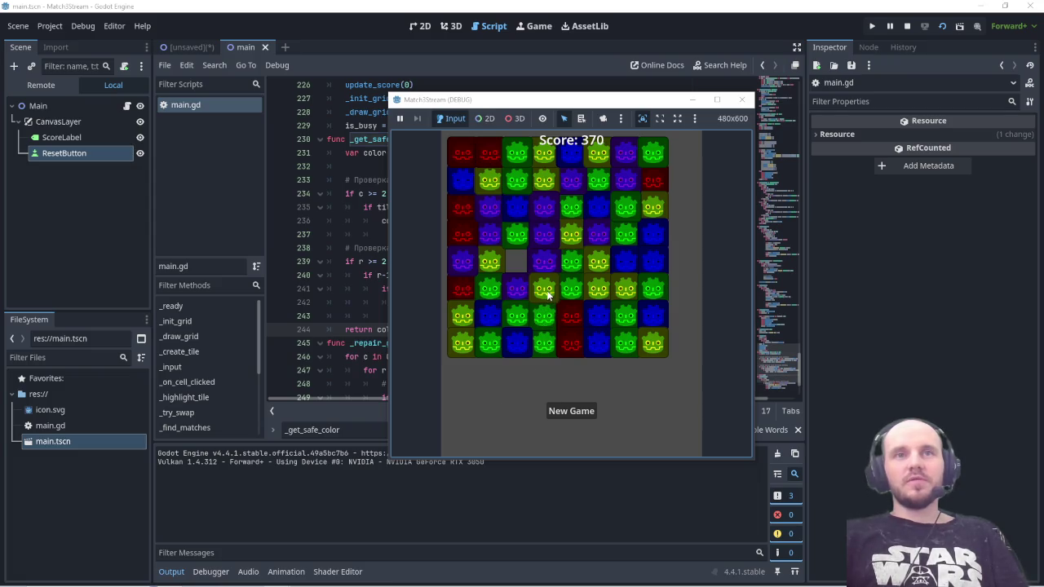
{"action": "left_click", "coordinate": [545, 270]}
{"action": "left_click", "coordinate": [542, 270]}
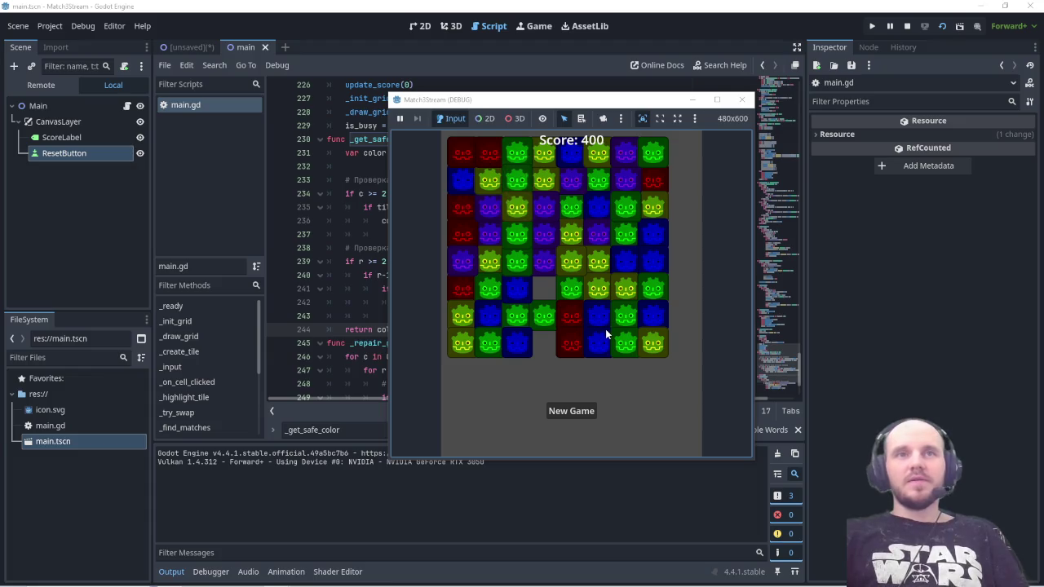
{"action": "key", "text": "Print"}
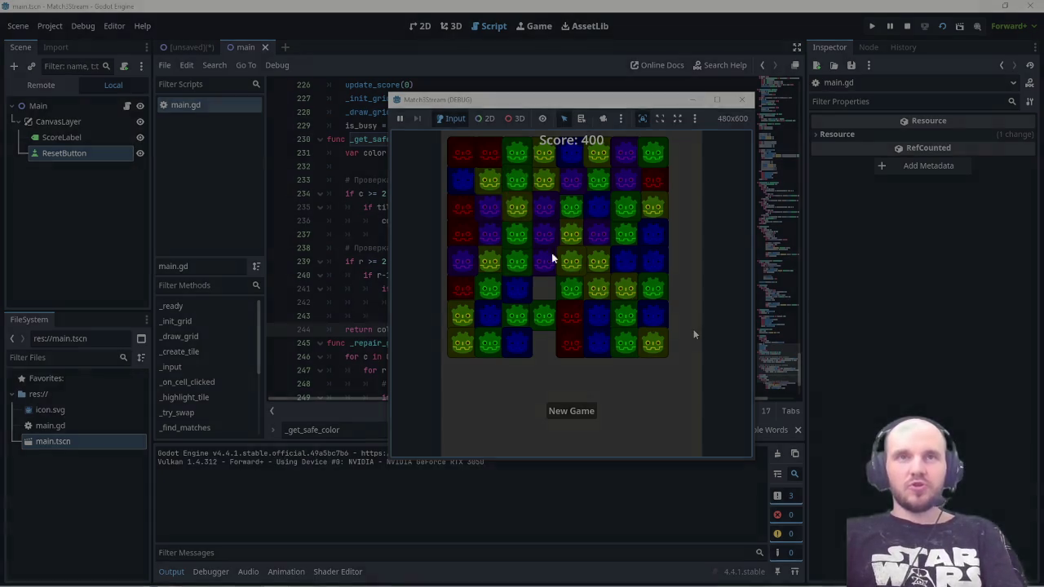
{"action": "left_click_drag", "start_coordinate": [432, 121], "coordinate": [705, 445]}
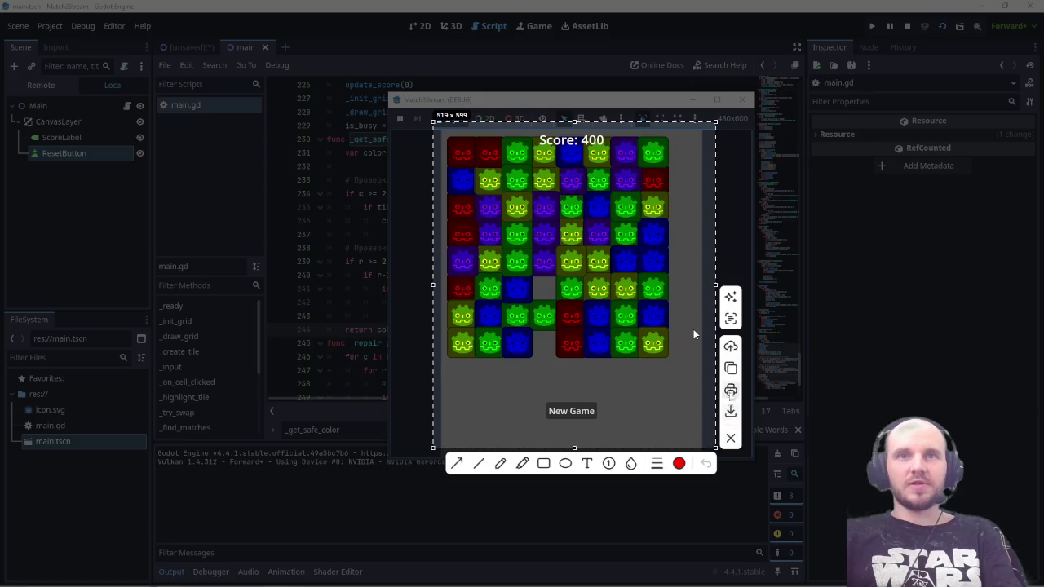
{"action": "left_click", "coordinate": [731, 369]}
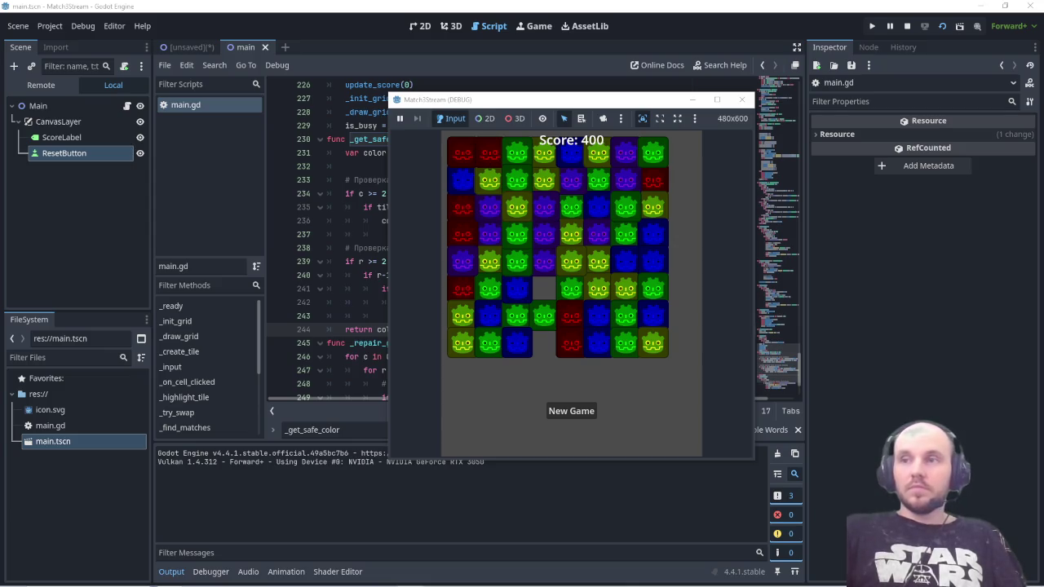
{"action": "mouse_move", "coordinate": [461, 581]}
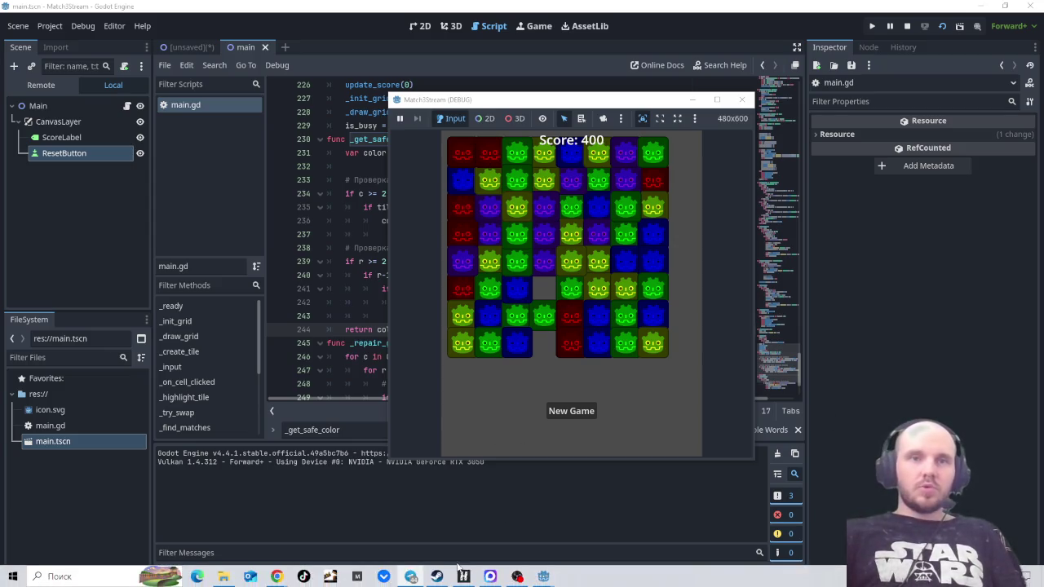
Step: Install V Rising from the Steam library, accept the licence agreement, then minimize Steam
{"action": "left_click", "coordinate": [437, 576]}
{"action": "mouse_move", "coordinate": [135, 27]}
{"action": "left_click", "coordinate": [154, 44]}
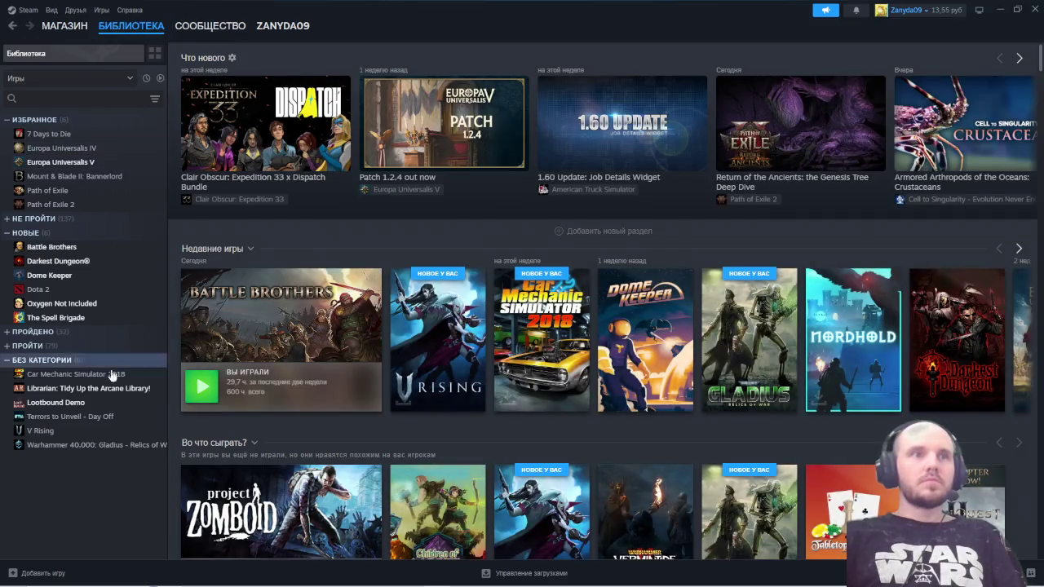
{"action": "left_click", "coordinate": [91, 430]}
{"action": "left_click", "coordinate": [243, 236]}
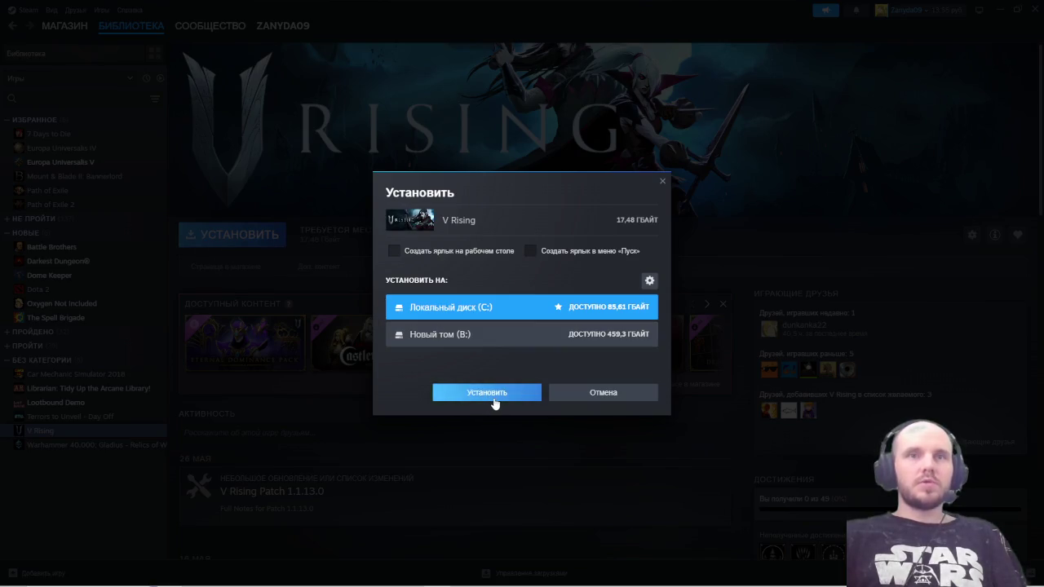
{"action": "left_click", "coordinate": [490, 394]}
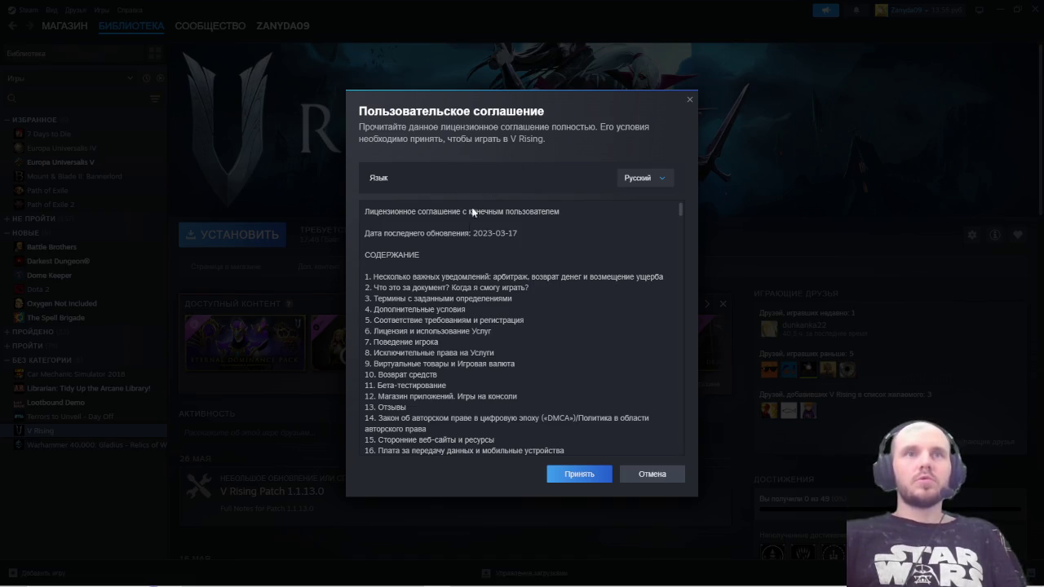
{"action": "left_click", "coordinate": [581, 474]}
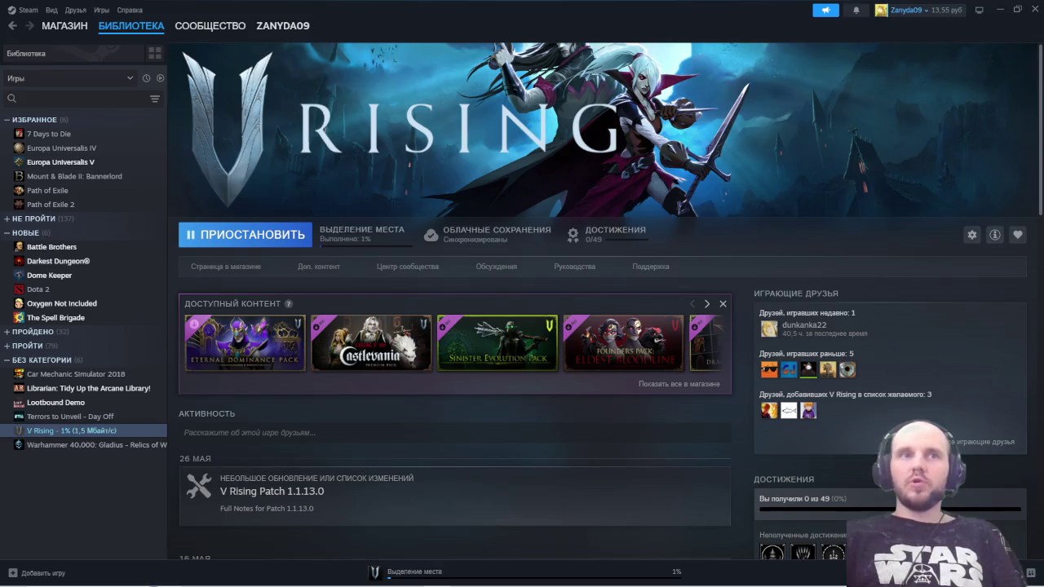
{"action": "left_click", "coordinate": [994, 13]}
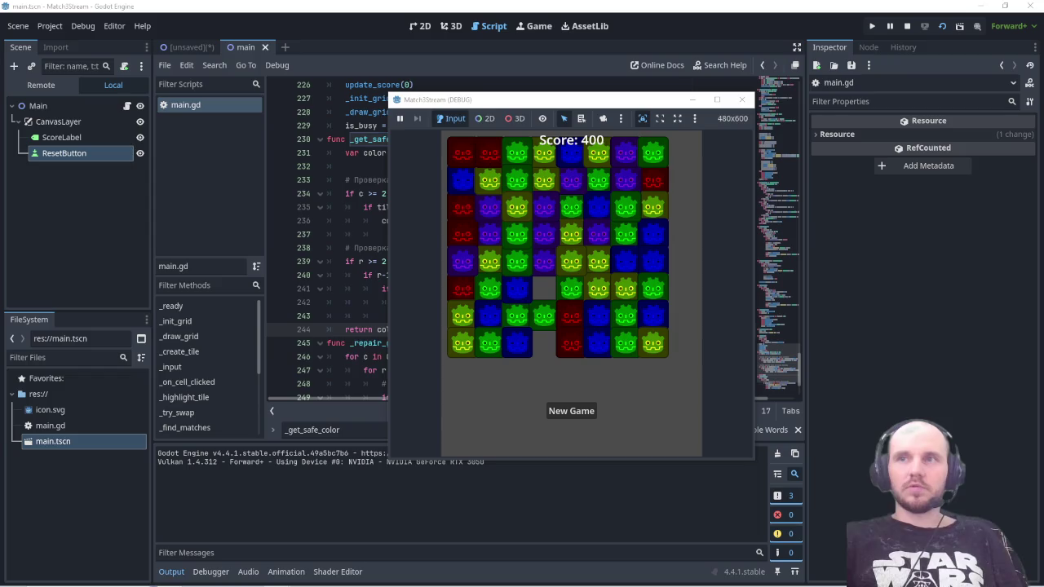
Step: Close the Match3Stream (DEBUG) window to stop the game
{"action": "left_click", "coordinate": [742, 99]}
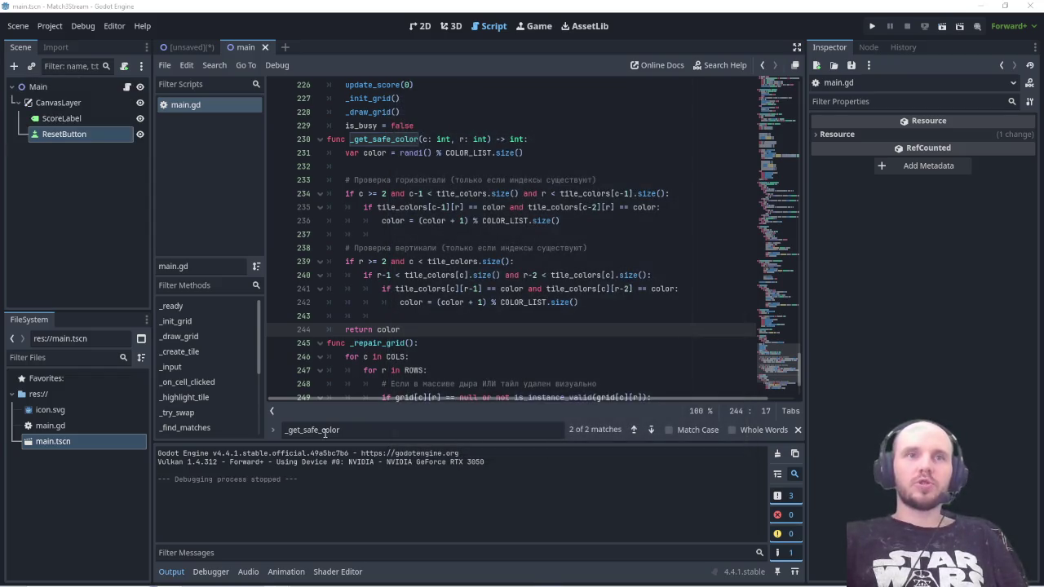
Step: Replace _fill_empty's body with code spawning tiles above the grid in one parallel tween
{"action": "left_click", "coordinate": [349, 433]}
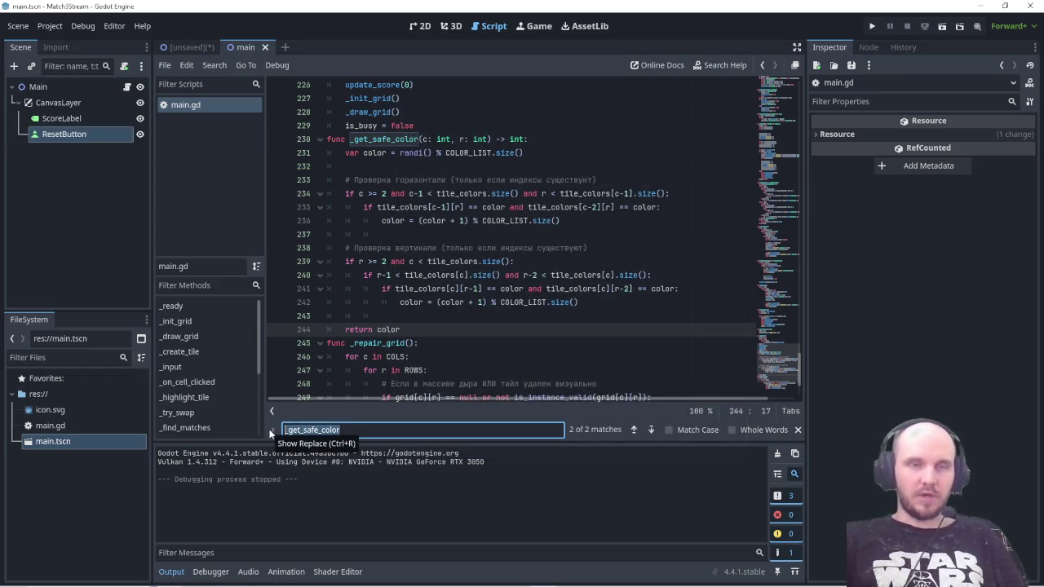
{"action": "type", "text": "_fill_empty"}
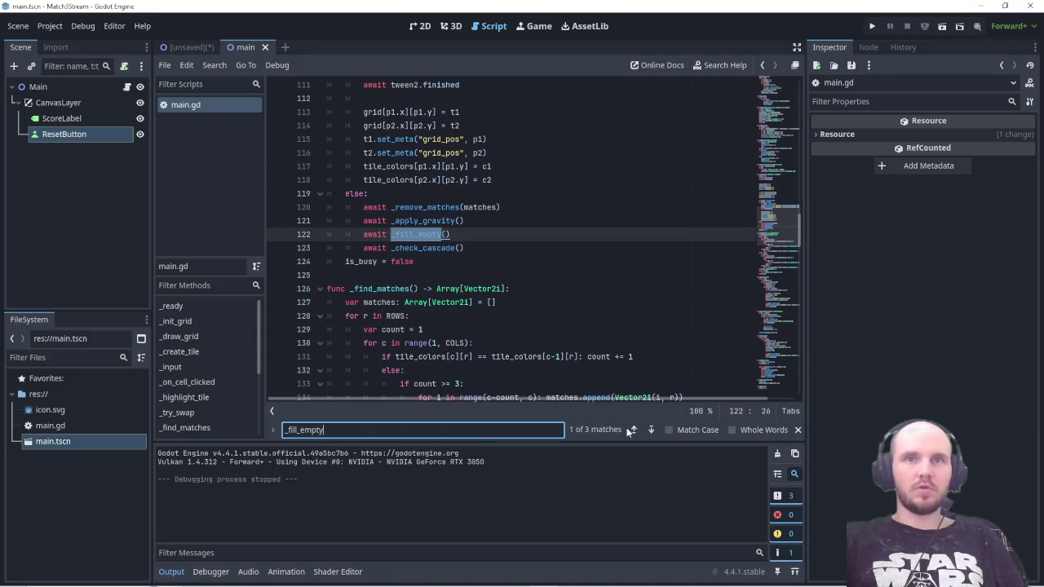
{"action": "key", "text": "Return"}
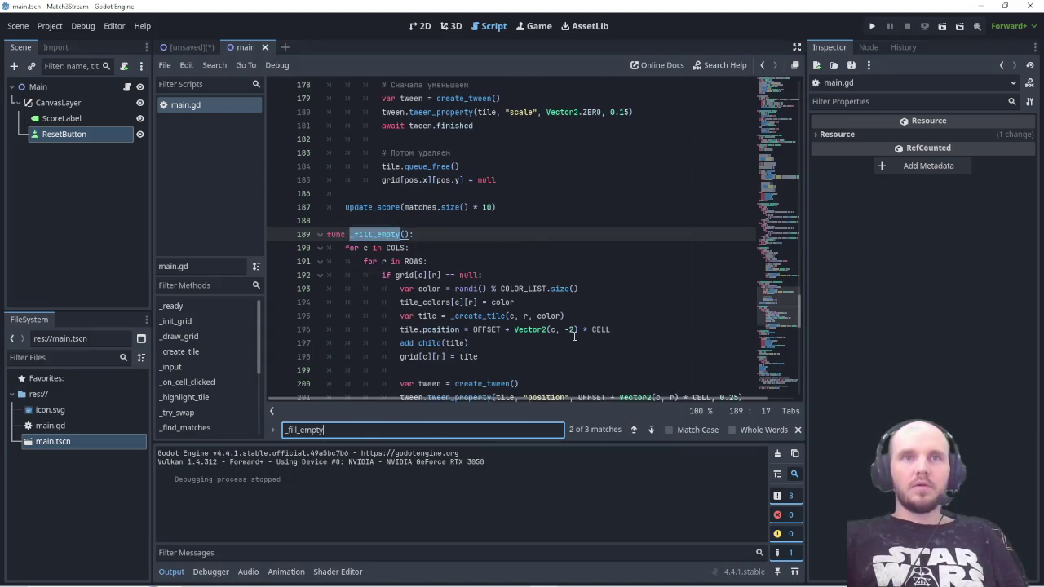
{"action": "scroll", "coordinate": [574, 336], "scroll_direction": "down", "scroll_amount": 3}
{"action": "scroll", "coordinate": [574, 336], "scroll_direction": "up", "scroll_amount": 1}
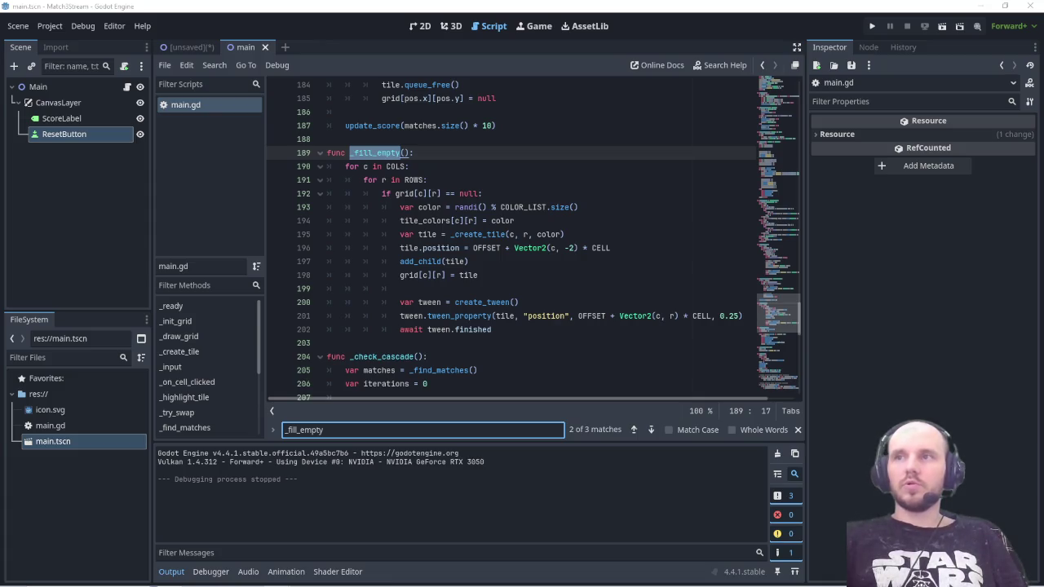
{"action": "mouse_move", "coordinate": [498, 329]}
{"action": "left_mouse_down"}
{"action": "mouse_move", "coordinate": [349, 152]}
{"action": "mouse_move", "coordinate": [324, 152]}
{"action": "left_mouse_up"}
{"action": "key", "text": "ctrl+v"}
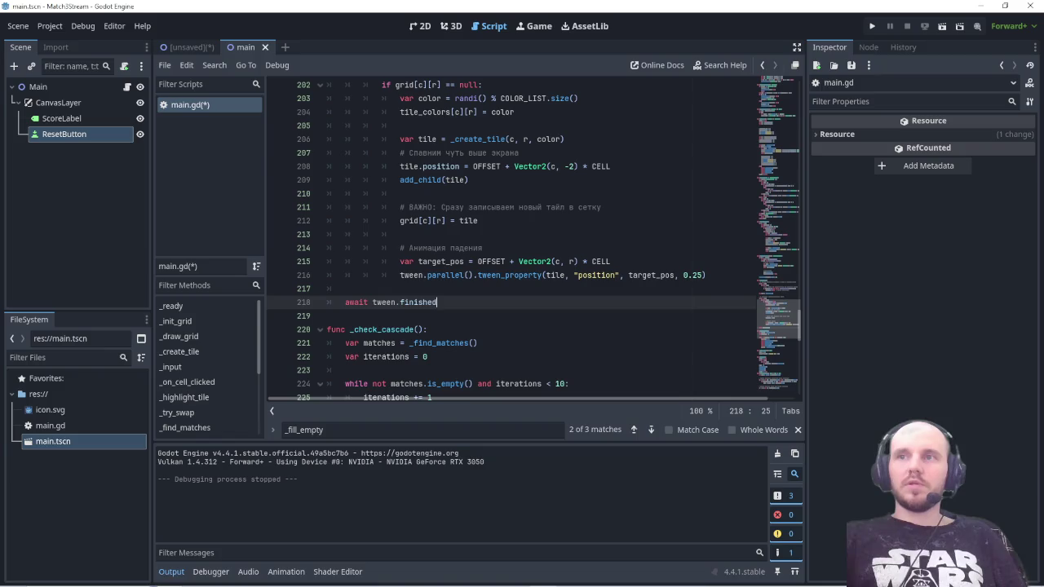
{"action": "key", "text": "ctrl+f"}
Step: Jump to the _remove_matches definition in main.gd and save the script
{"action": "type", "text": "_remove_matches"}
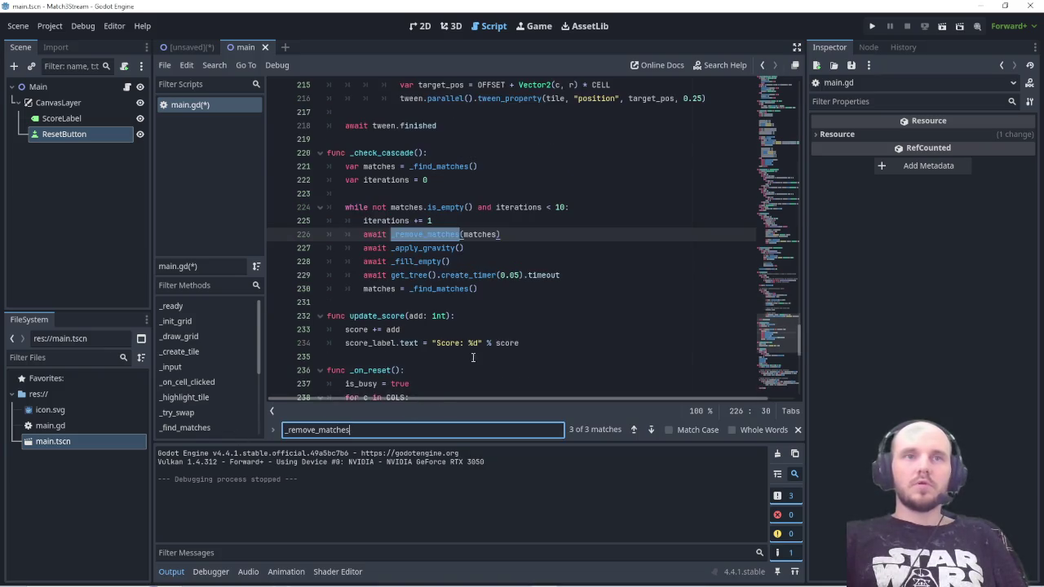
{"action": "left_click", "coordinate": [635, 431]}
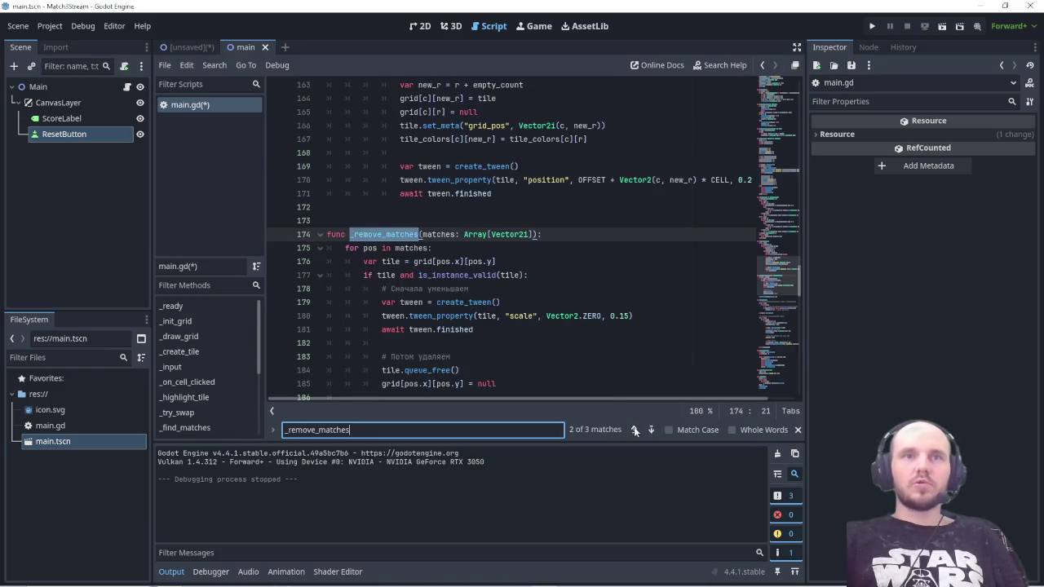
{"action": "scroll", "coordinate": [574, 324], "scroll_direction": "down", "scroll_amount": 2}
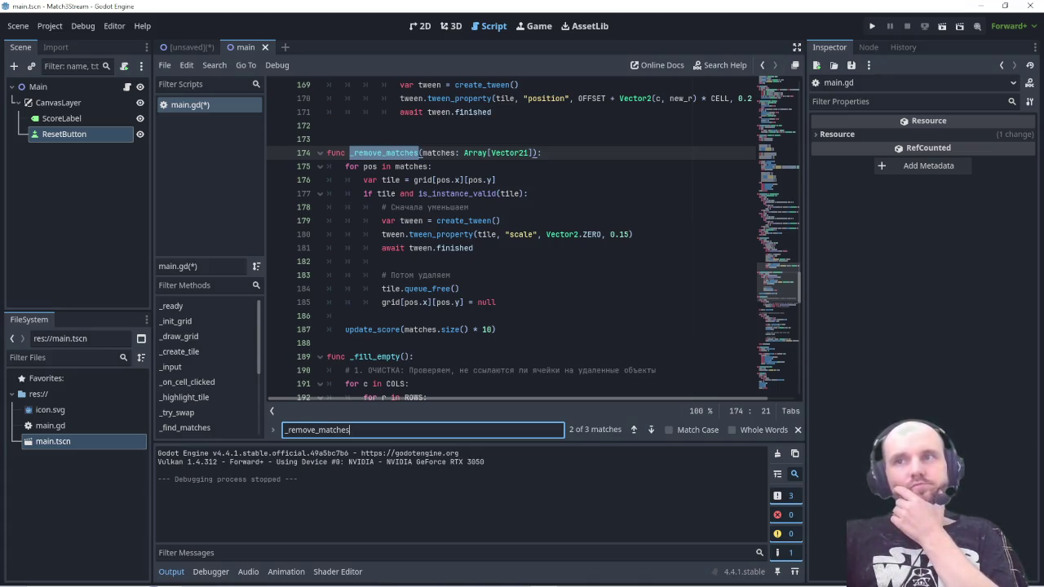
{"action": "key", "text": "ctrl+s"}
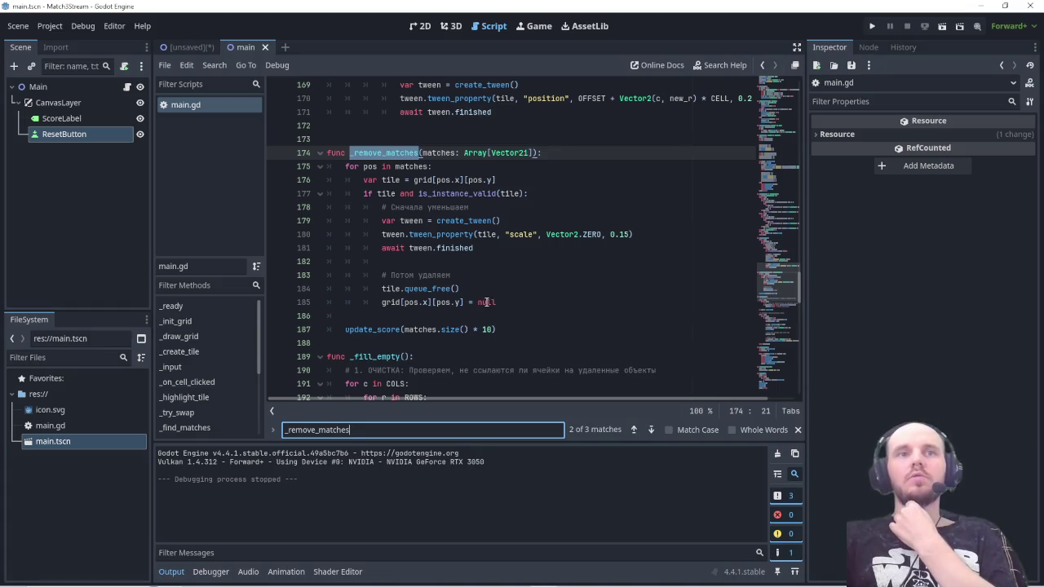
Step: Save again and run the scene with F6 to test the revised tile refilling
{"action": "double_click", "coordinate": [484, 303]}
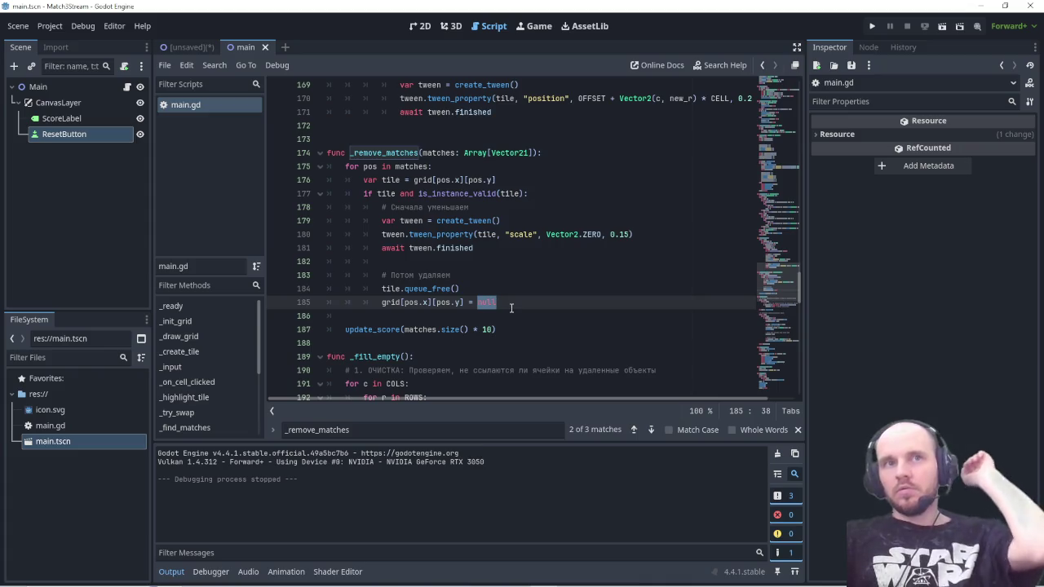
{"action": "left_click", "coordinate": [512, 306]}
{"action": "key", "text": "ctrl+s"}
{"action": "key", "text": "F6"}
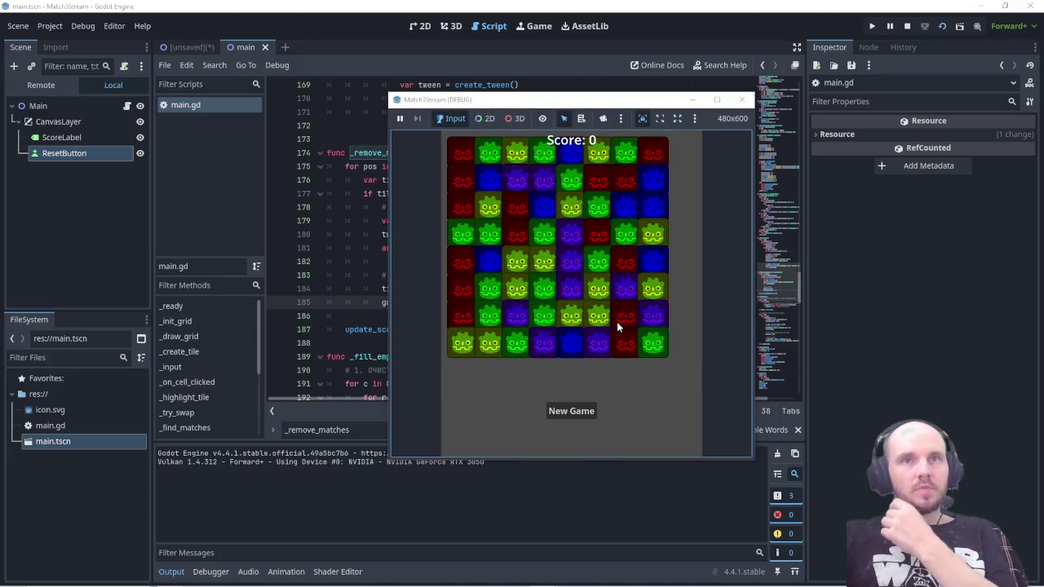
Step: Swap a bottom-row tile with its right neighbour, reaching Score: 180, then capture the board and close the game
{"action": "left_click", "coordinate": [502, 348]}
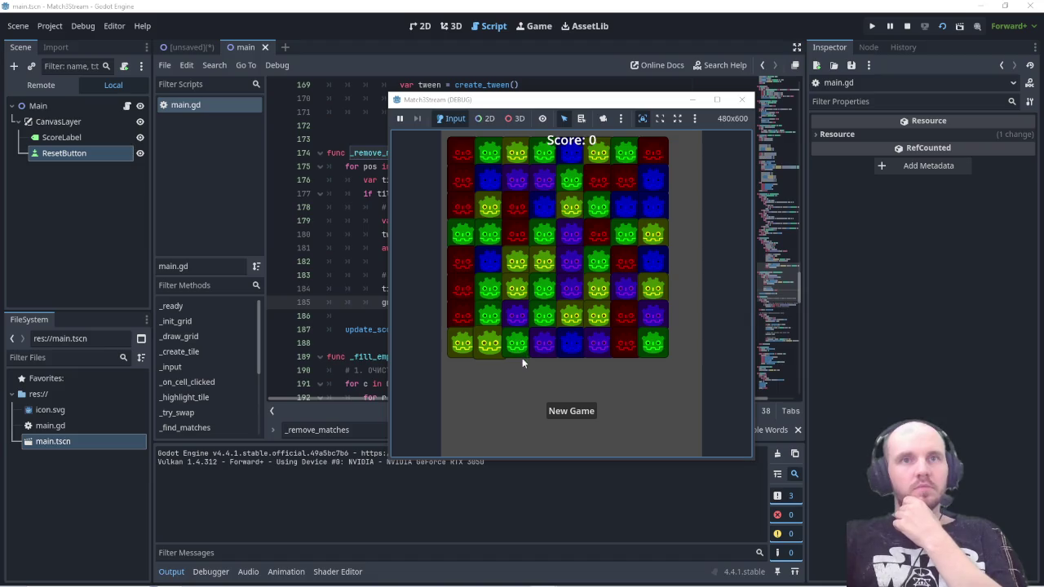
{"action": "left_click", "coordinate": [524, 351]}
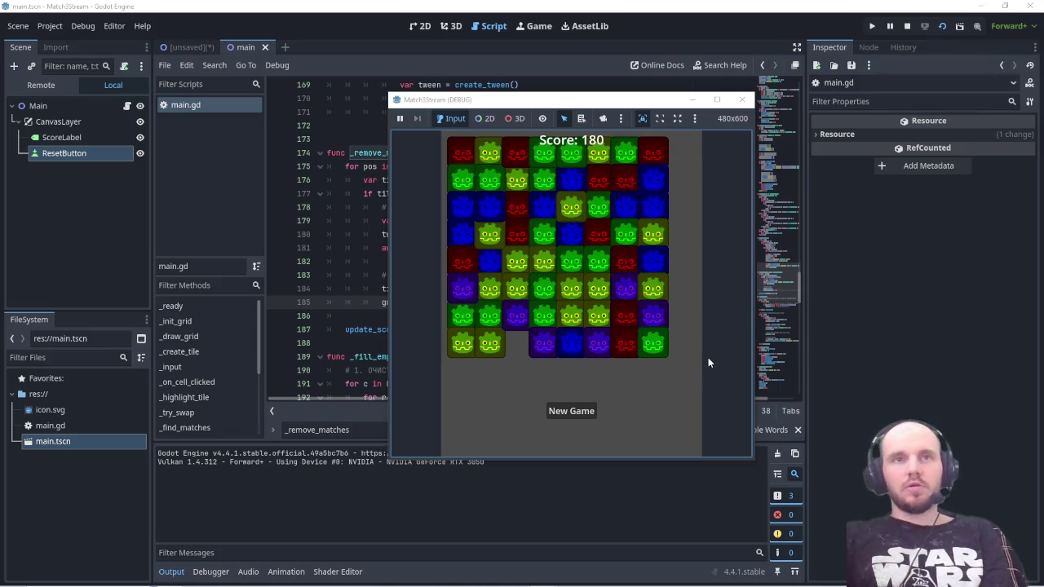
{"action": "key", "text": "super+shift+s"}
{"action": "mouse_move", "coordinate": [414, 119]}
{"action": "left_mouse_down"}
{"action": "mouse_move", "coordinate": [683, 332]}
{"action": "mouse_move", "coordinate": [712, 428]}
{"action": "left_mouse_up"}
{"action": "left_click", "coordinate": [728, 348]}
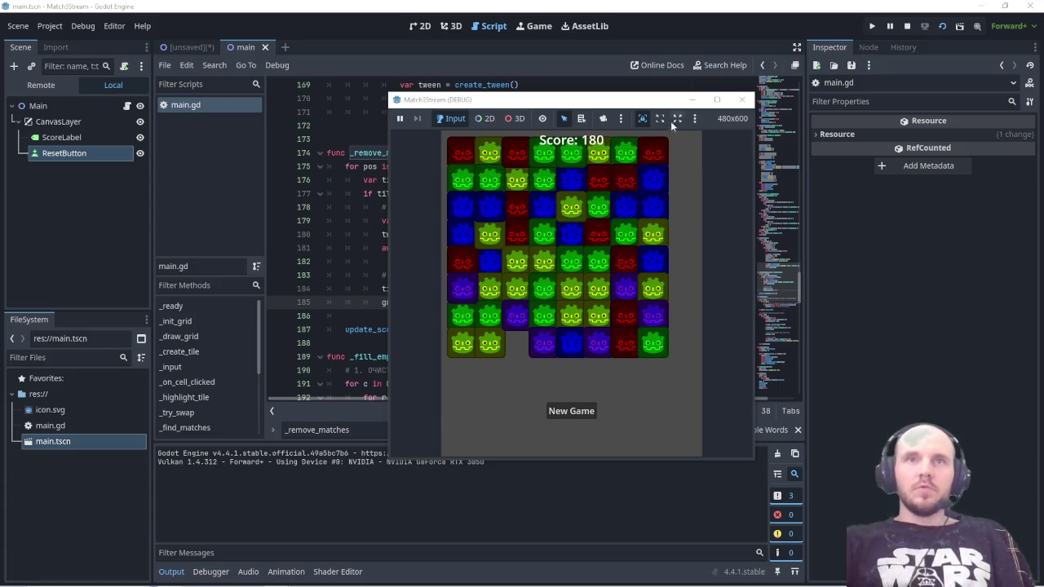
{"action": "left_click", "coordinate": [741, 100]}
{"action": "double_click", "coordinate": [318, 430]}
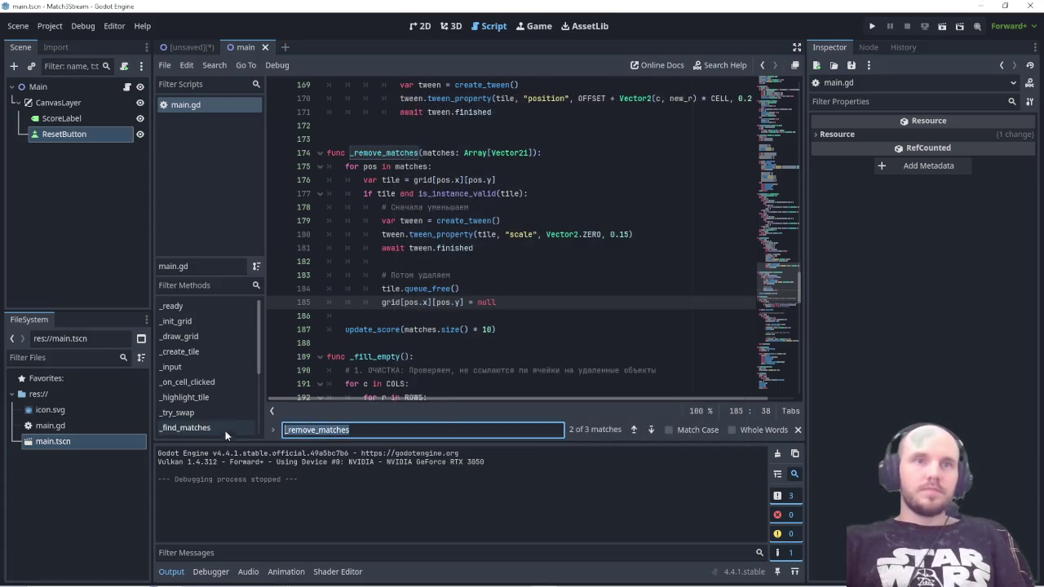
Step: Replace the _apply_gravity body with the rewritten code and save main.gd
{"action": "type", "text": "_apply_gravity"}
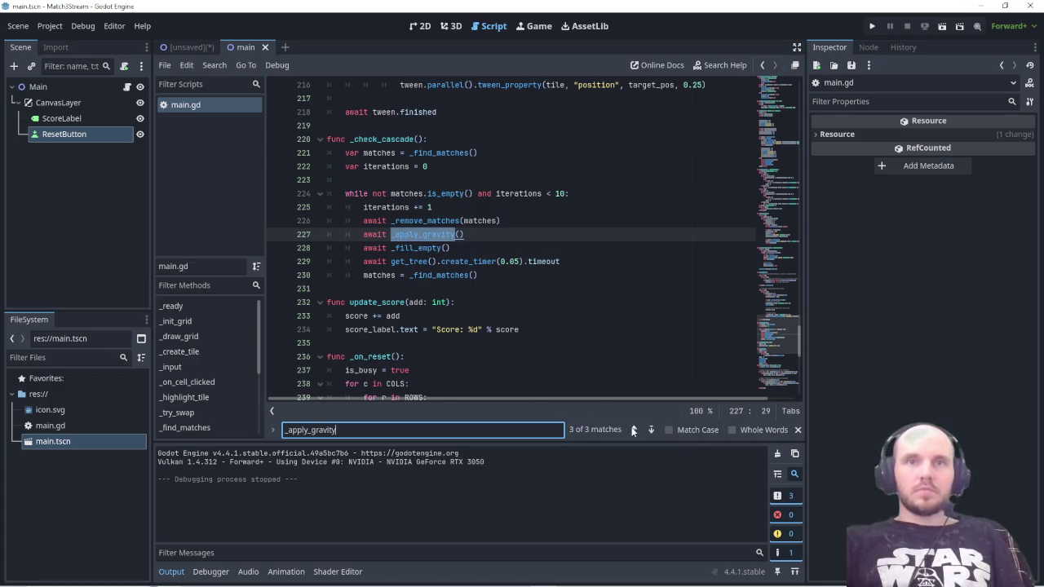
{"action": "left_click", "coordinate": [633, 430]}
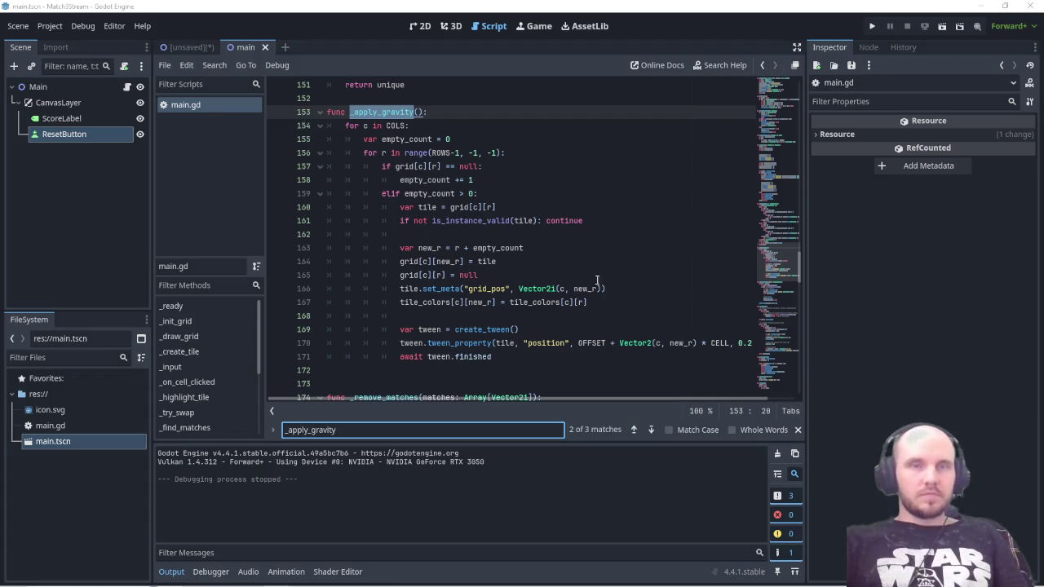
{"action": "mouse_move", "coordinate": [501, 357]}
{"action": "left_mouse_down"}
{"action": "mouse_move", "coordinate": [399, 248]}
{"action": "mouse_move", "coordinate": [427, 111]}
{"action": "left_mouse_up"}
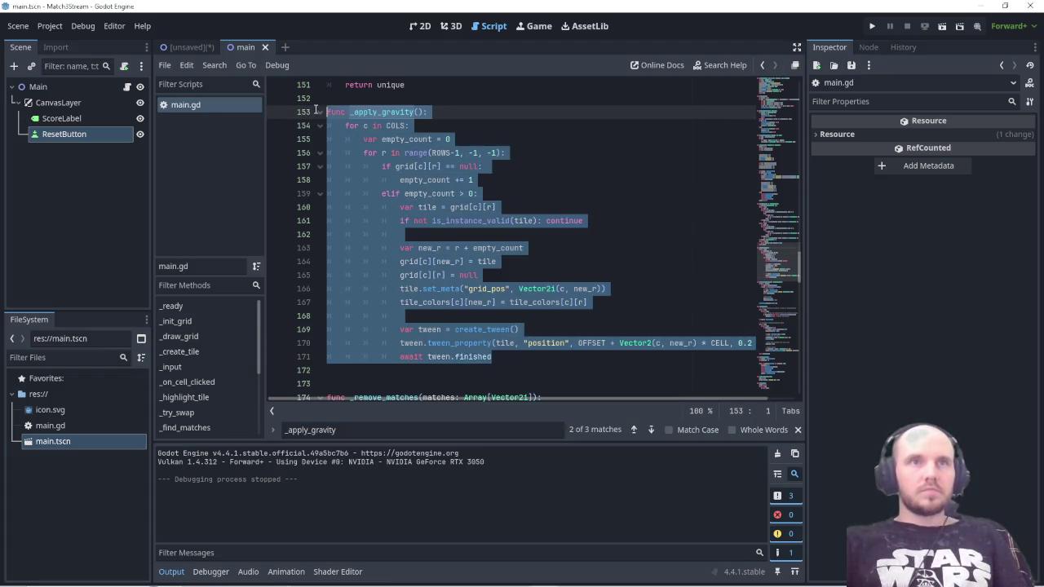
{"action": "key", "text": "ctrl+v"}
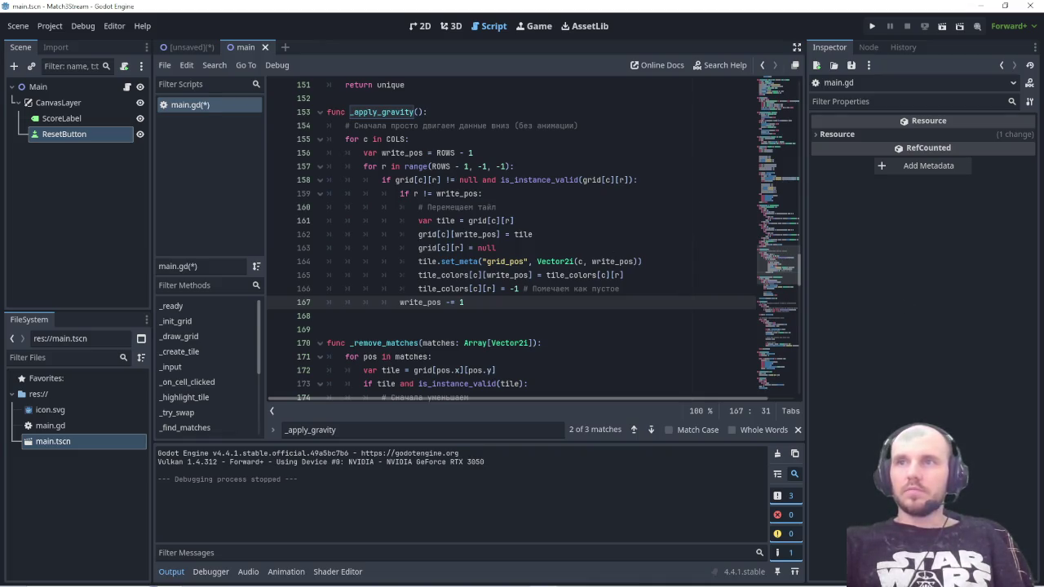
{"action": "key", "text": "ctrl+s"}
Step: Replace _fill_empty with code spawning tiles three rows above and tweening them in over 0.3 s
{"action": "key", "text": "ctrl+f"}
{"action": "type", "text": "_fill_empty"}
{"action": "scroll", "coordinate": [502, 332], "scroll_direction": "down", "scroll_amount": 1}
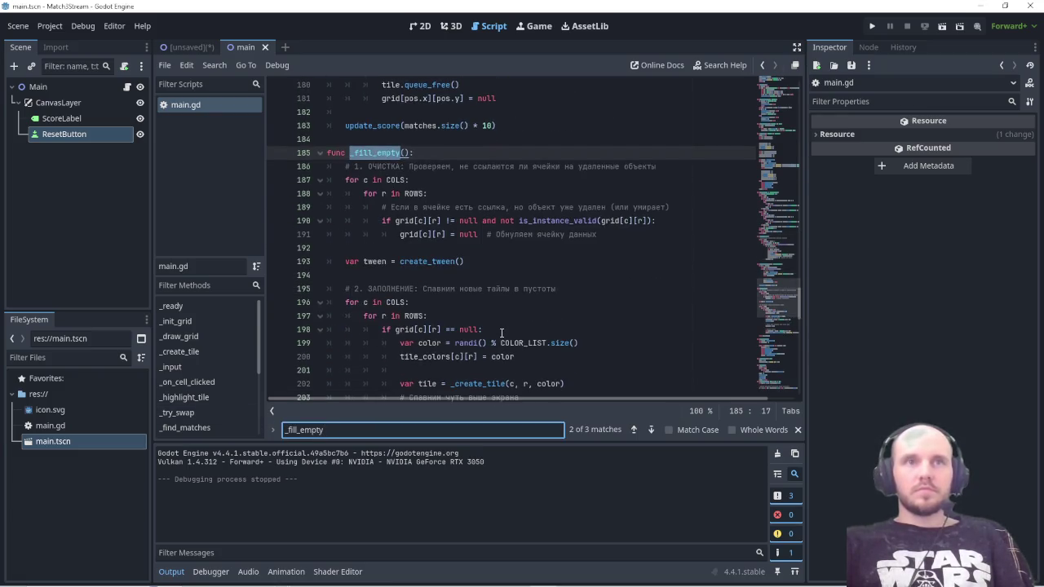
{"action": "scroll", "coordinate": [555, 328], "scroll_direction": "down", "scroll_amount": 6}
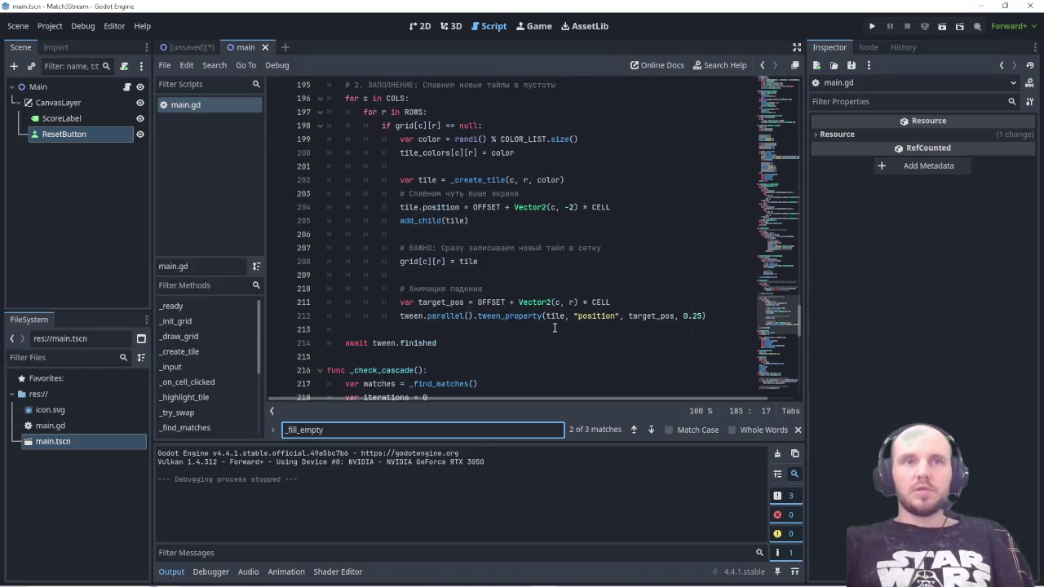
{"action": "scroll", "coordinate": [555, 328], "scroll_direction": "up", "scroll_amount": 5}
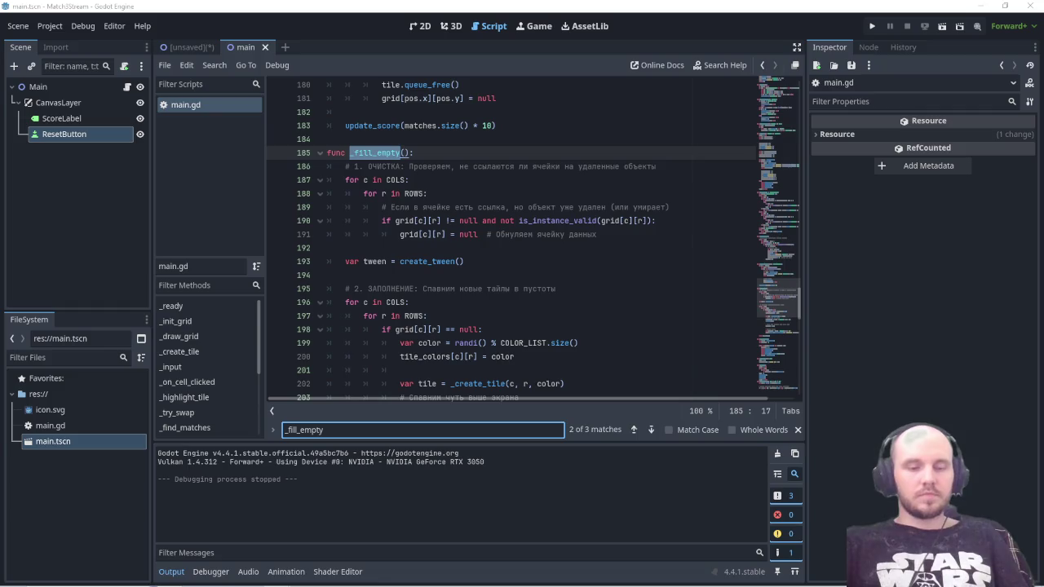
{"action": "scroll", "coordinate": [418, 196], "scroll_direction": "down", "scroll_amount": 6}
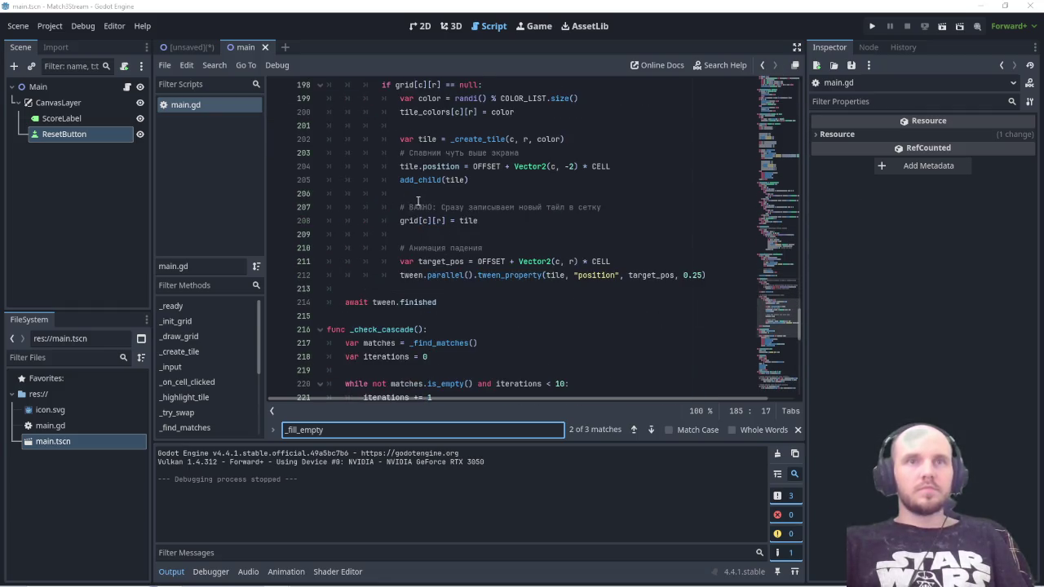
{"action": "mouse_move", "coordinate": [443, 302]}
{"action": "left_mouse_down"}
{"action": "mouse_move", "coordinate": [385, 244]}
{"action": "mouse_move", "coordinate": [392, 263]}
{"action": "mouse_move", "coordinate": [433, 248]}
{"action": "mouse_move", "coordinate": [383, 207]}
{"action": "mouse_move", "coordinate": [325, 196]}
{"action": "left_mouse_up"}
{"action": "key", "text": "ctrl+v"}
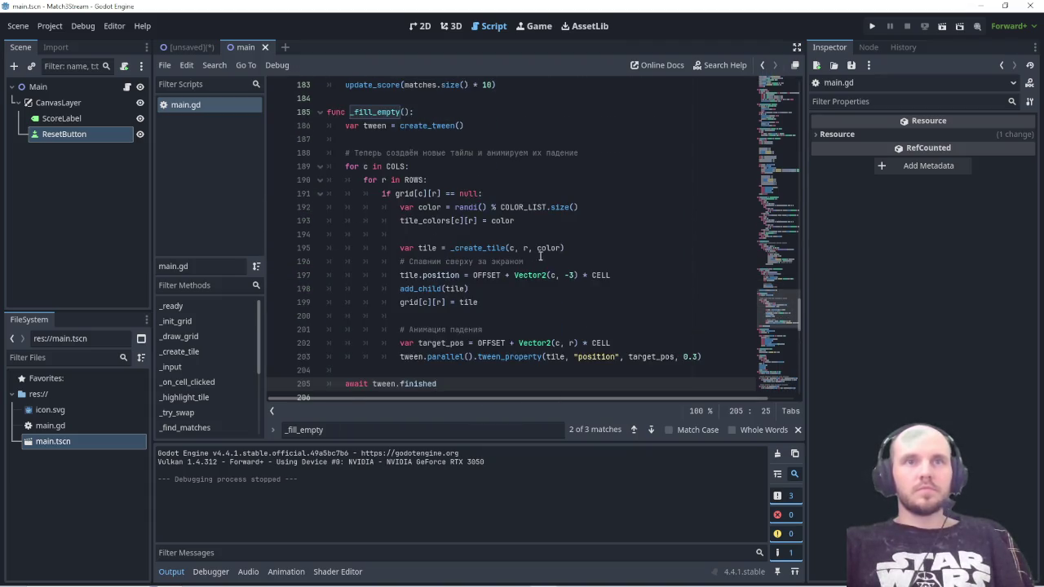
{"action": "scroll", "coordinate": [540, 256], "scroll_direction": "down", "scroll_amount": 2}
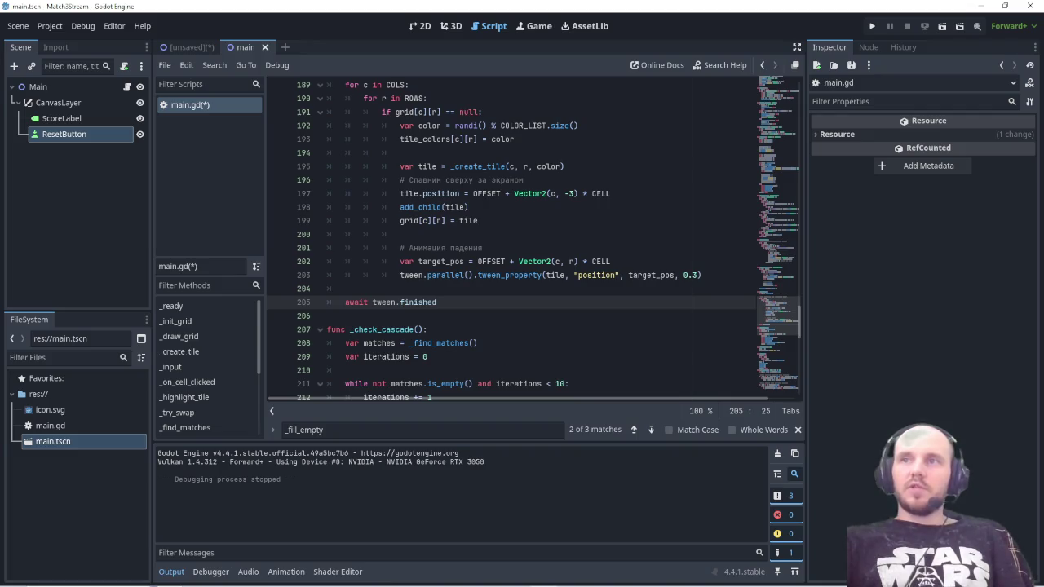
{"action": "key", "text": "ctrl+f"}
Step: Rewrite _check_cascade to call _apply_gravity, await _fill_empty, wait 0.1 s, then save and run with F5
{"action": "type", "text": "_check_cascade"}
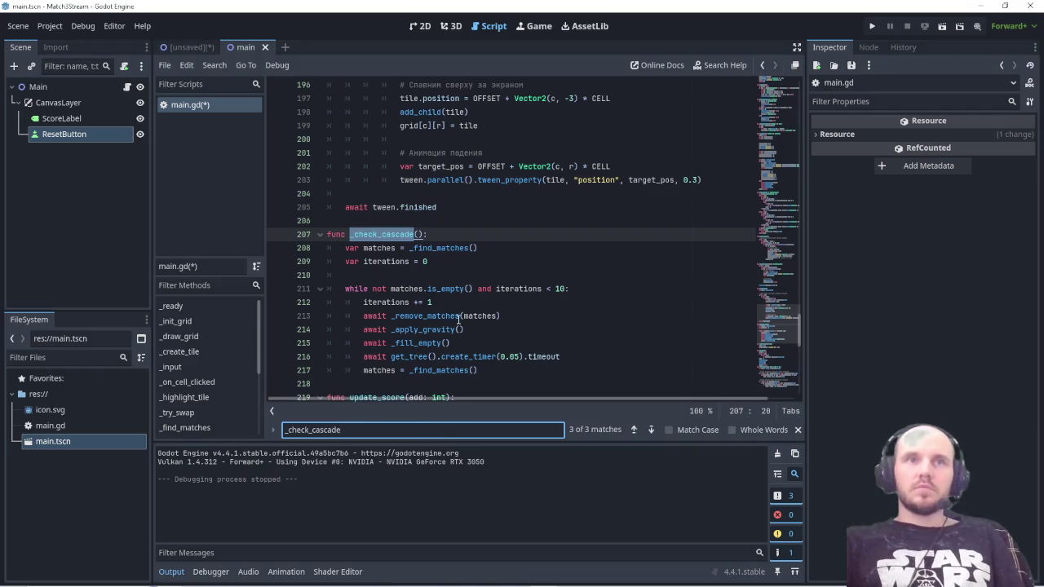
{"action": "scroll", "coordinate": [459, 318], "scroll_direction": "down", "scroll_amount": 2}
{"action": "scroll", "coordinate": [458, 319], "scroll_direction": "up", "scroll_amount": 1}
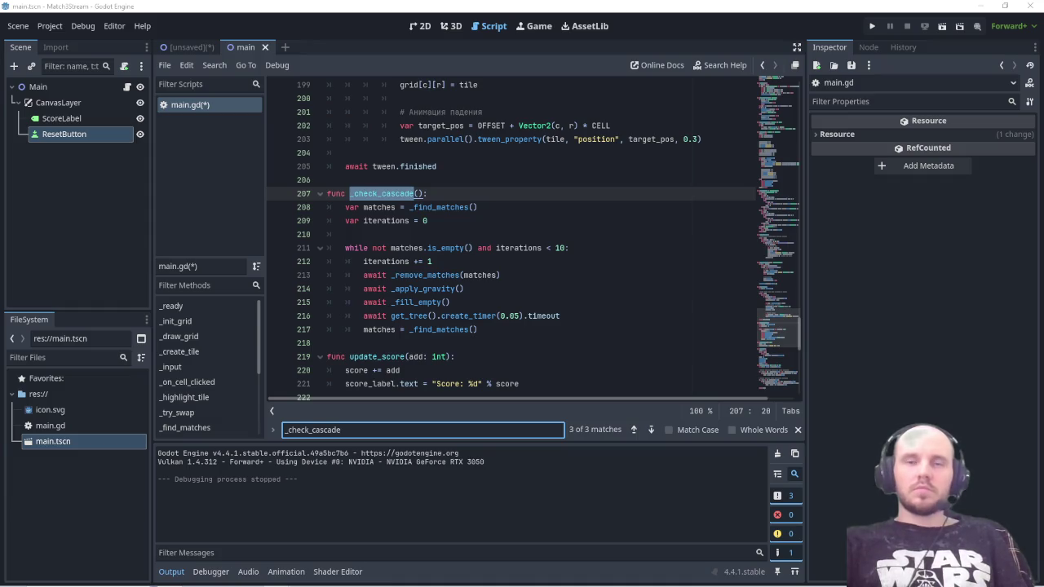
{"action": "key", "text": "ctrl+s"}
{"action": "left_click_drag", "start_coordinate": [478, 330], "coordinate": [330, 196]}
{"action": "key", "text": "ctrl+v"}
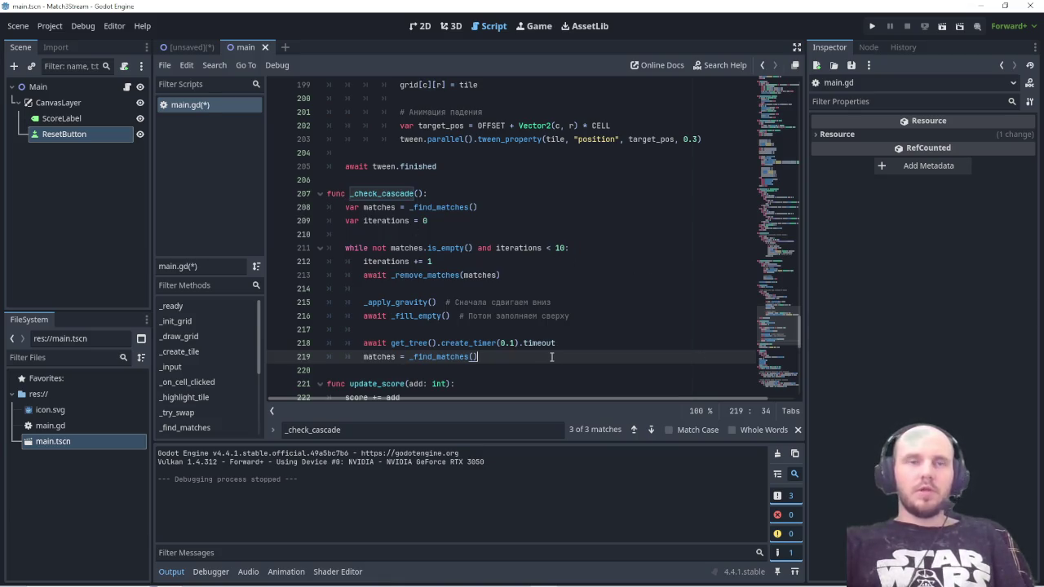
{"action": "key", "text": "ctrl+s"}
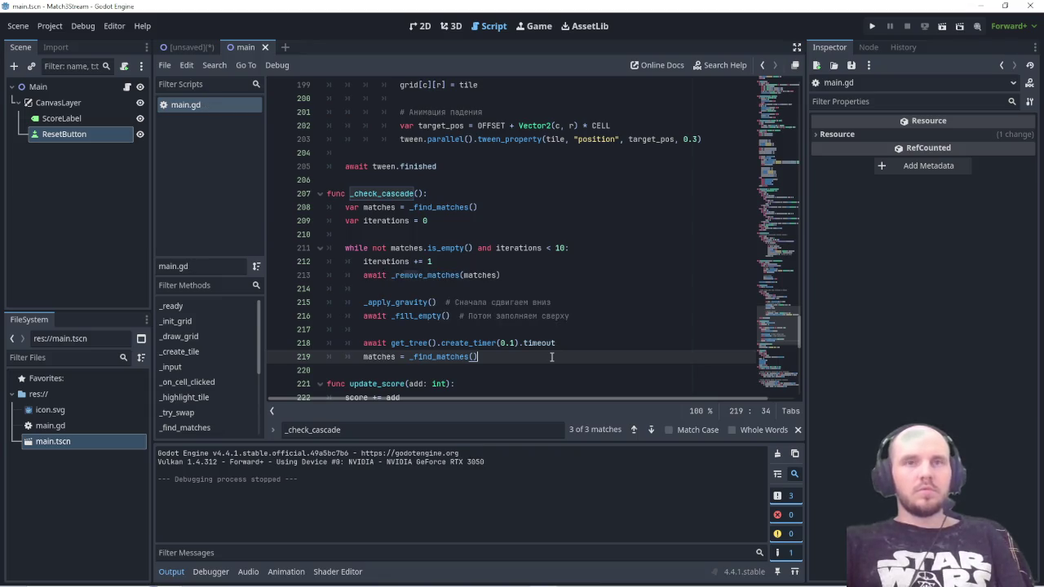
{"action": "key", "text": "F5"}
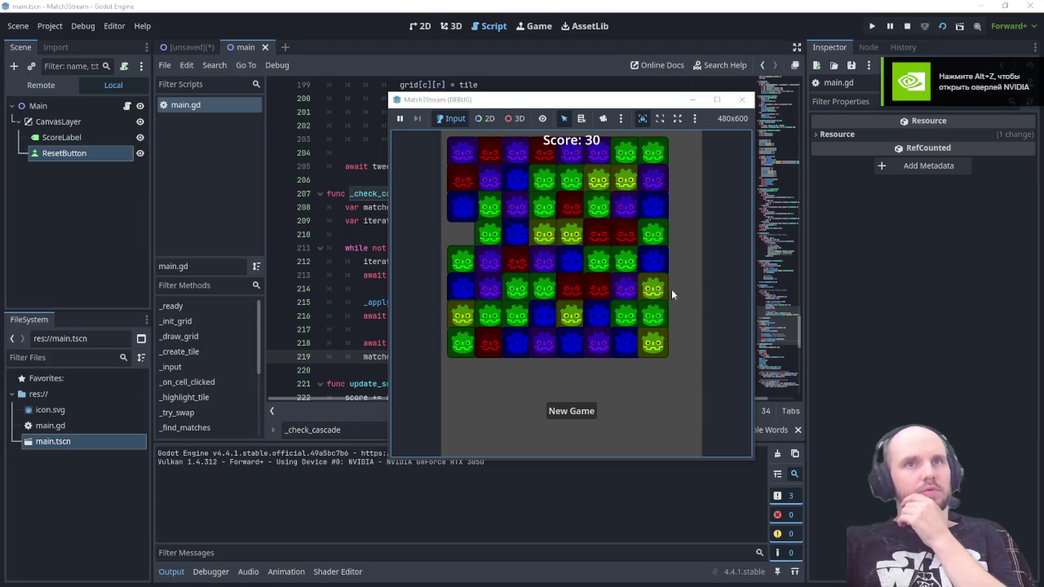
Step: Swap a green tile with the blue below to reach Score: 60, screenshot the game, and switch to Steam
{"action": "left_click", "coordinate": [553, 295]}
{"action": "left_click", "coordinate": [550, 317]}
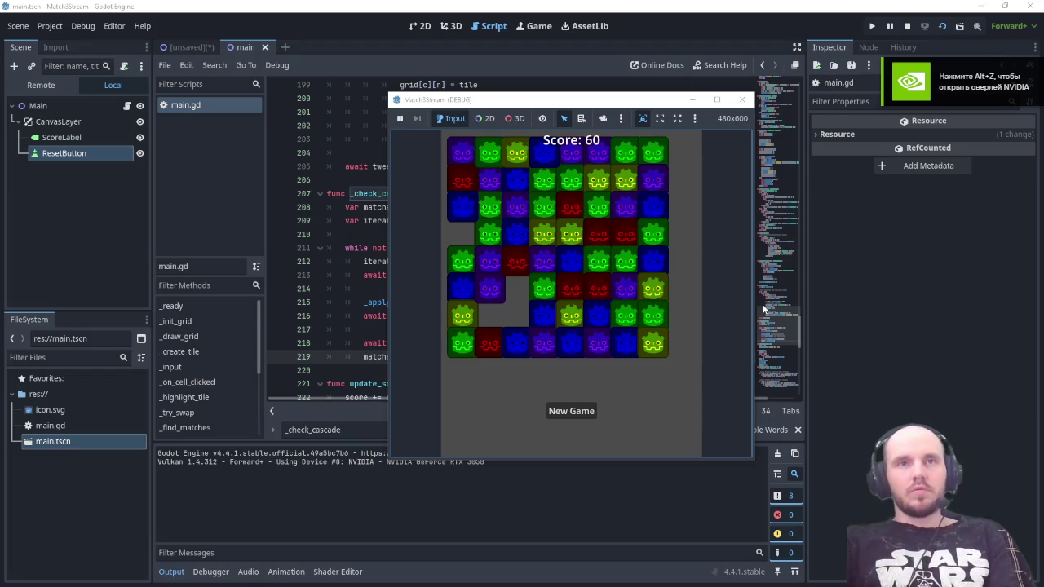
{"action": "key", "text": "Print"}
{"action": "mouse_move", "coordinate": [382, 89]}
{"action": "left_mouse_down"}
{"action": "mouse_move", "coordinate": [683, 429]}
{"action": "mouse_move", "coordinate": [726, 457]}
{"action": "left_mouse_up"}
{"action": "key", "text": "ctrl+c"}
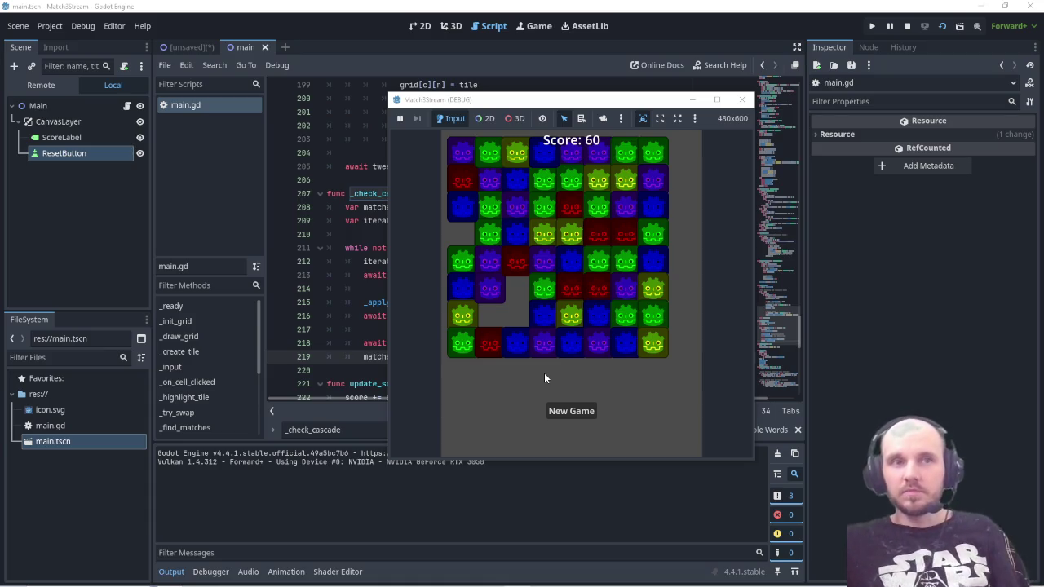
{"action": "mouse_move", "coordinate": [563, 583]}
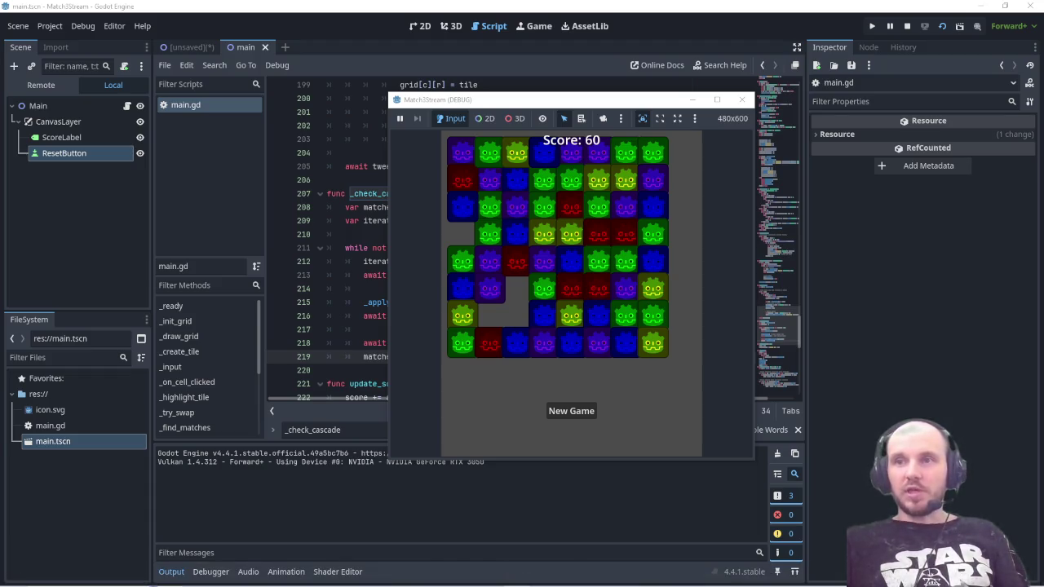
{"action": "key", "text": "alt+Tab"}
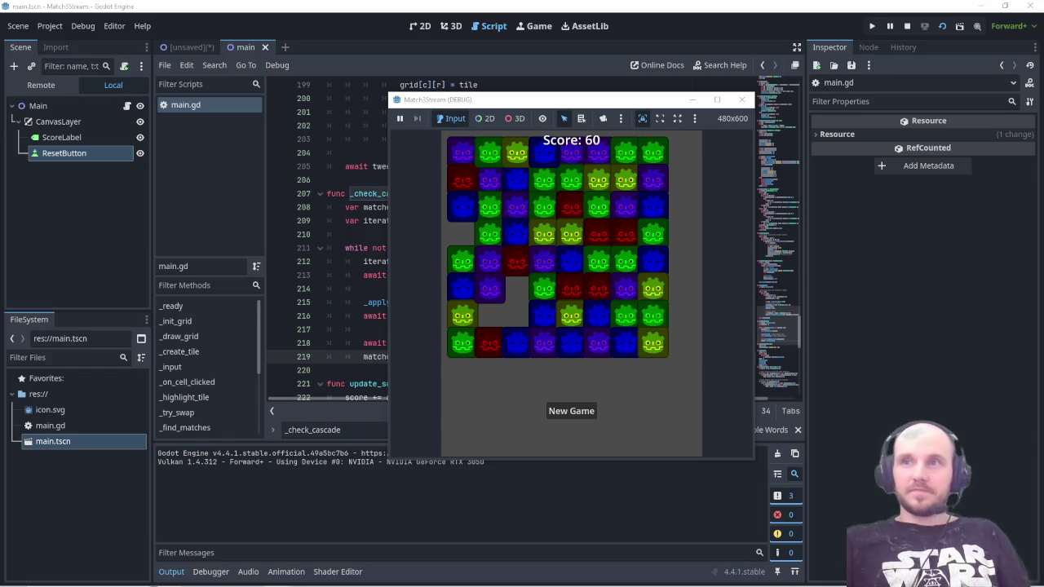
Step: Close the running game and locate the _remove_matches function in main.gd
{"action": "left_click", "coordinate": [741, 99]}
{"action": "key", "text": "ctrl+f"}
{"action": "key", "text": "ctrl+v"}
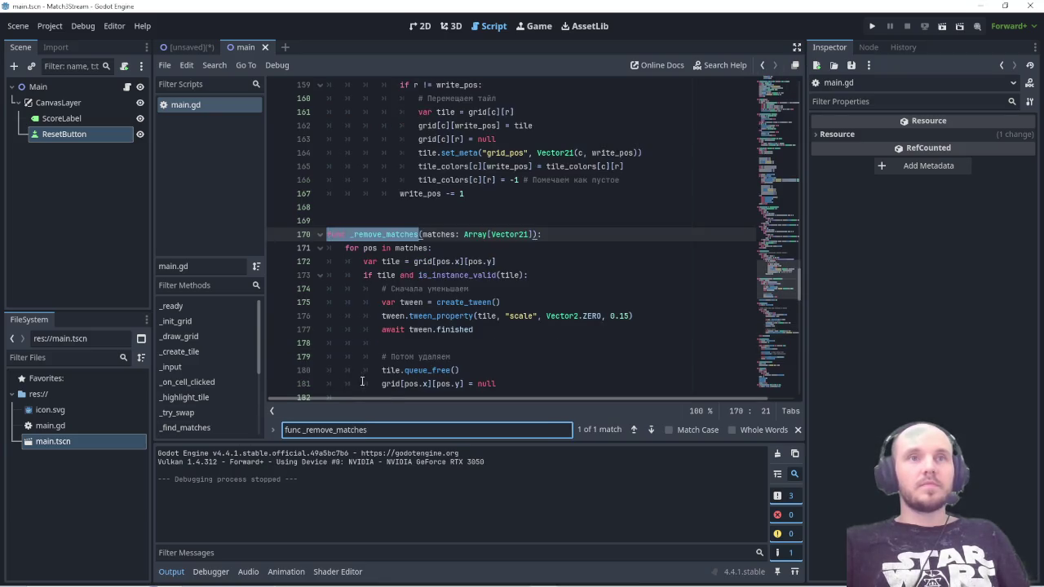
{"action": "scroll", "coordinate": [496, 329], "scroll_direction": "down", "scroll_amount": 3}
{"action": "scroll", "coordinate": [496, 329], "scroll_direction": "up", "scroll_amount": 1}
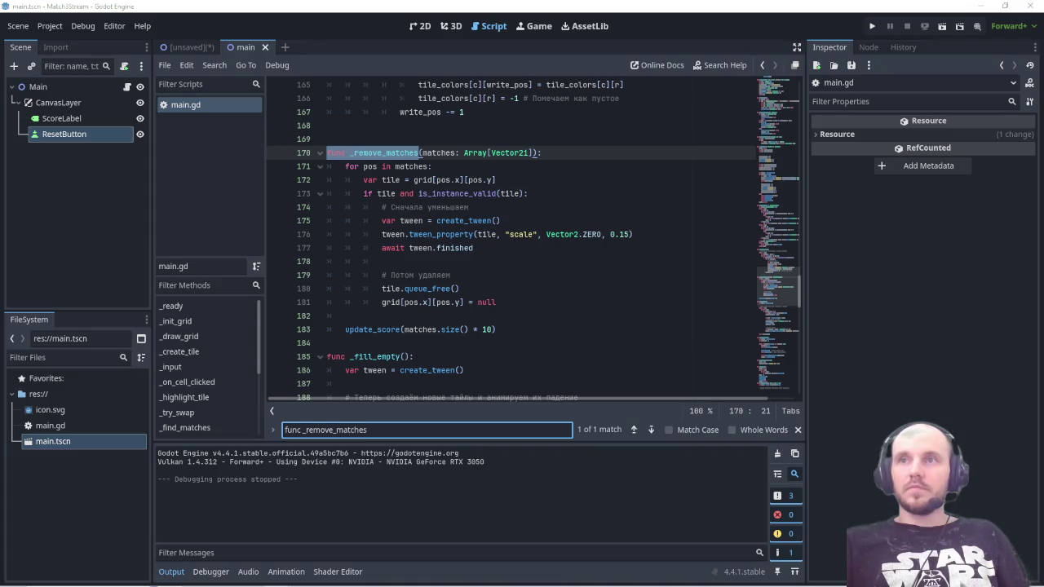
Step: Replace _remove_matches with a version that skips scoring while is_starting and waits 0.1 s
{"action": "left_click_drag", "start_coordinate": [505, 329], "coordinate": [326, 153]}
{"action": "left_click", "coordinate": [501, 330]}
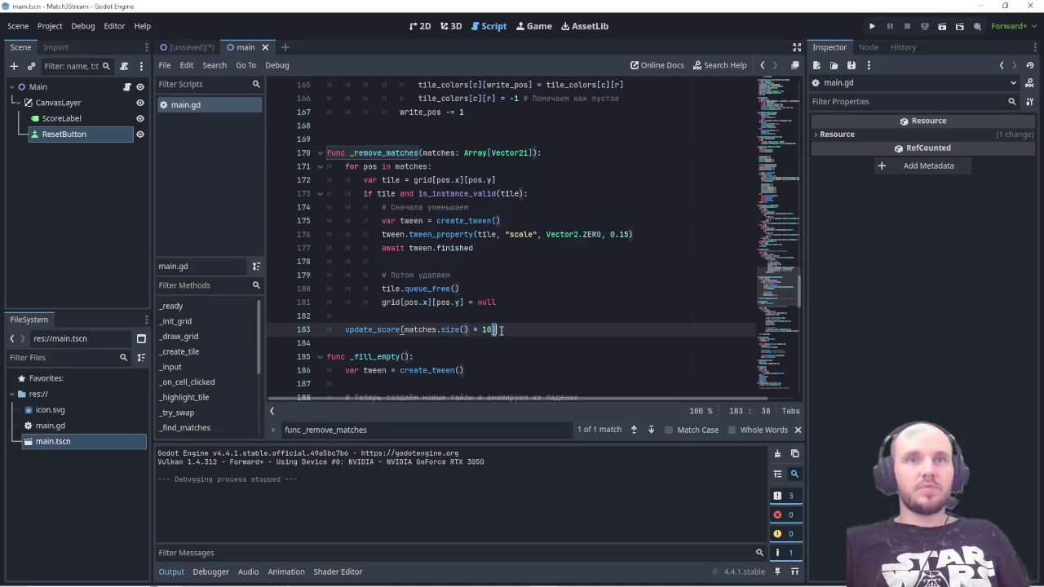
{"action": "mouse_move", "coordinate": [500, 330]}
{"action": "left_mouse_down"}
{"action": "mouse_move", "coordinate": [343, 207]}
{"action": "mouse_move", "coordinate": [326, 152]}
{"action": "left_mouse_up"}
{"action": "key", "text": "ctrl+v"}
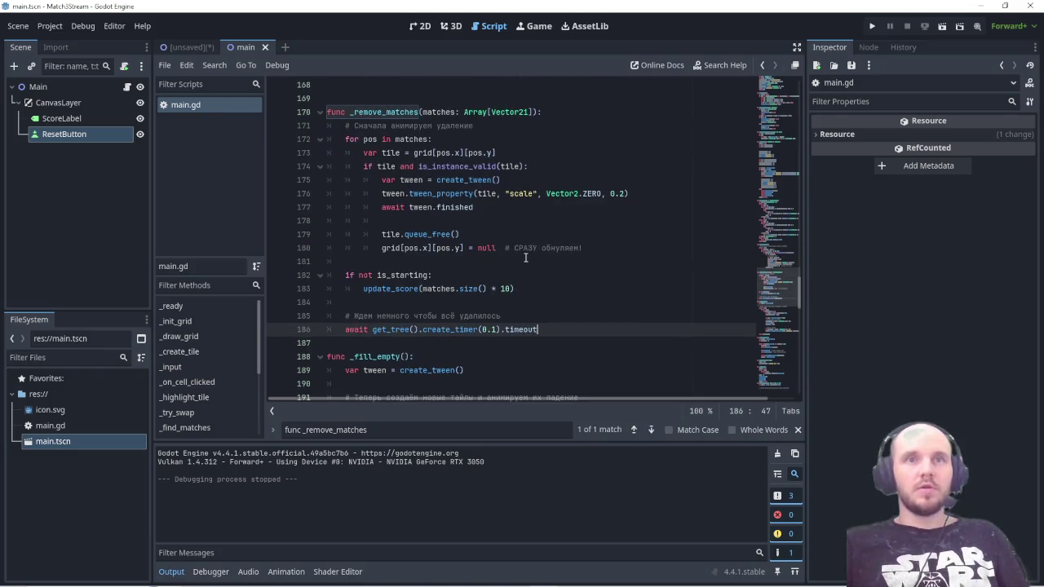
{"action": "scroll", "coordinate": [525, 258], "scroll_direction": "down", "scroll_amount": 3}
{"action": "scroll", "coordinate": [526, 258], "scroll_direction": "up", "scroll_amount": 3}
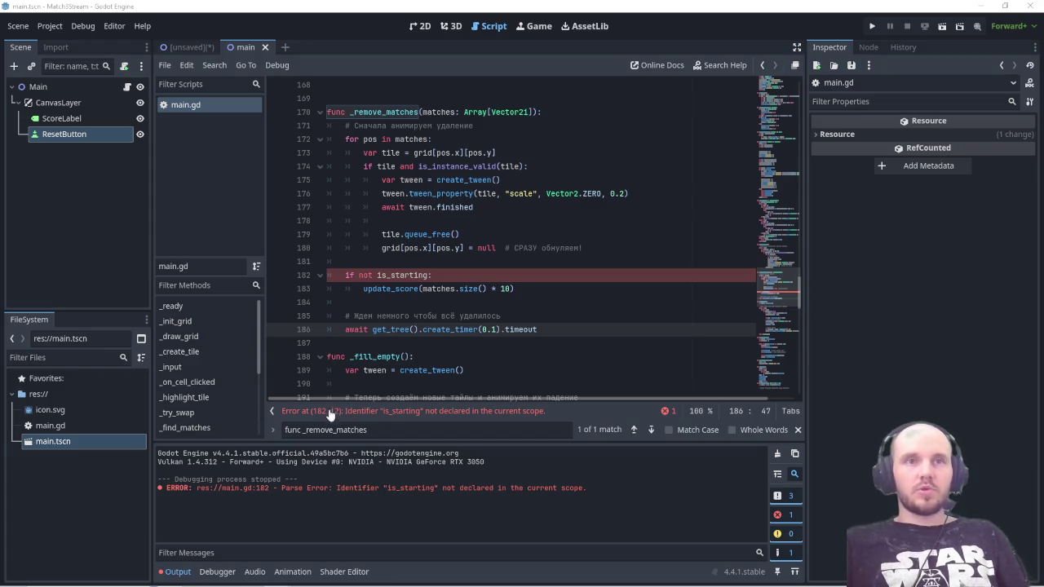
Step: Replace _apply_gravity with the step-by-step falling version using a 0.25 s await, and save
{"action": "left_click", "coordinate": [304, 430]}
{"action": "key", "text": "ctrl+v"}
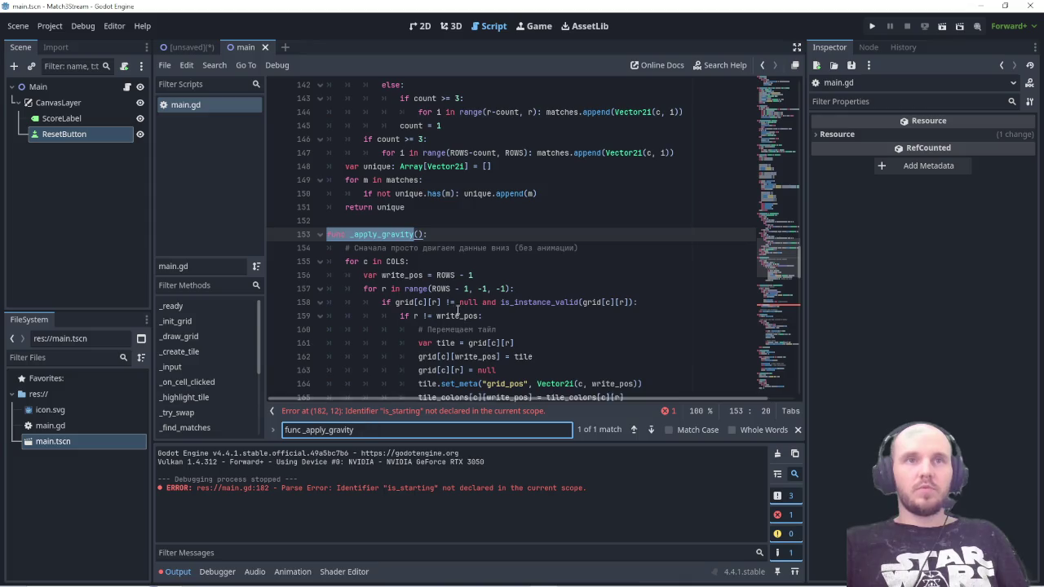
{"action": "scroll", "coordinate": [482, 314], "scroll_direction": "down", "scroll_amount": 3}
{"action": "scroll", "coordinate": [658, 365], "scroll_direction": "up", "scroll_amount": 1}
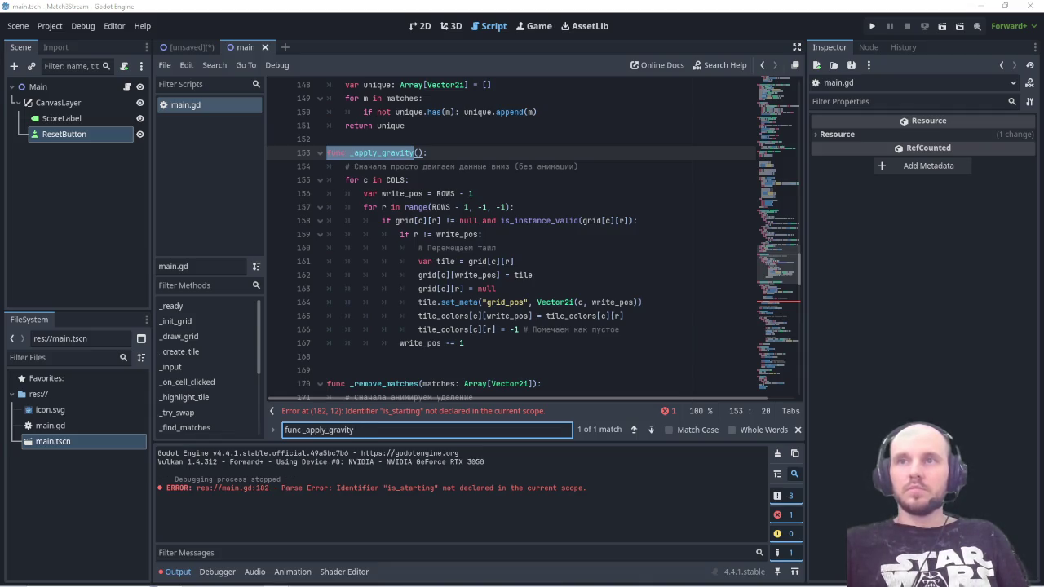
{"action": "mouse_move", "coordinate": [489, 343]}
{"action": "left_mouse_down"}
{"action": "mouse_move", "coordinate": [326, 302]}
{"action": "mouse_move", "coordinate": [294, 153]}
{"action": "left_mouse_up"}
{"action": "key", "text": "ctrl+v"}
{"action": "key", "text": "ctrl+s"}
{"action": "scroll", "coordinate": [505, 277], "scroll_direction": "down", "scroll_amount": 3}
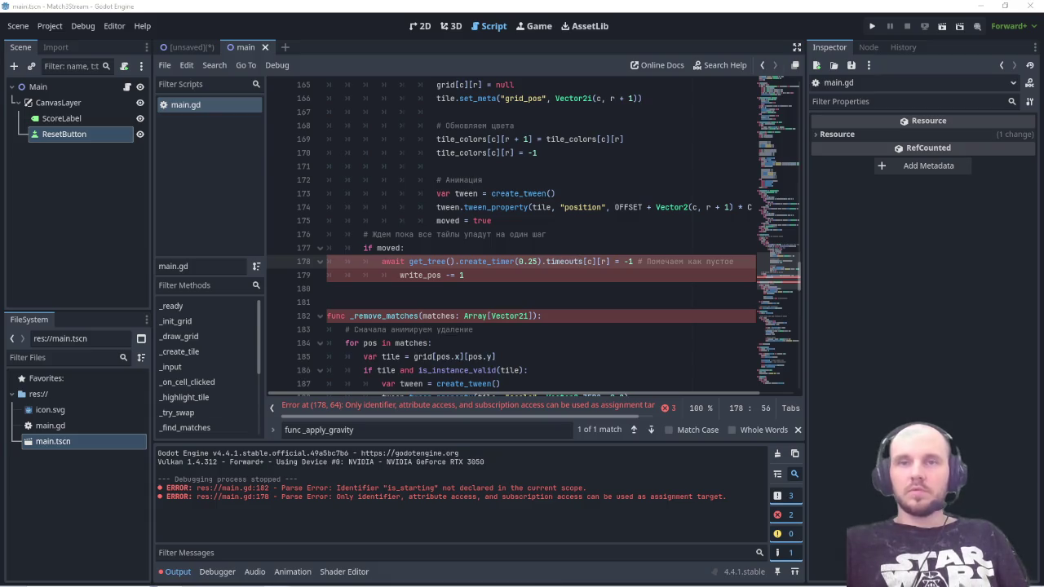
Step: Search the script for 'func _fill_empty'
{"action": "triple_click", "coordinate": [359, 430]}
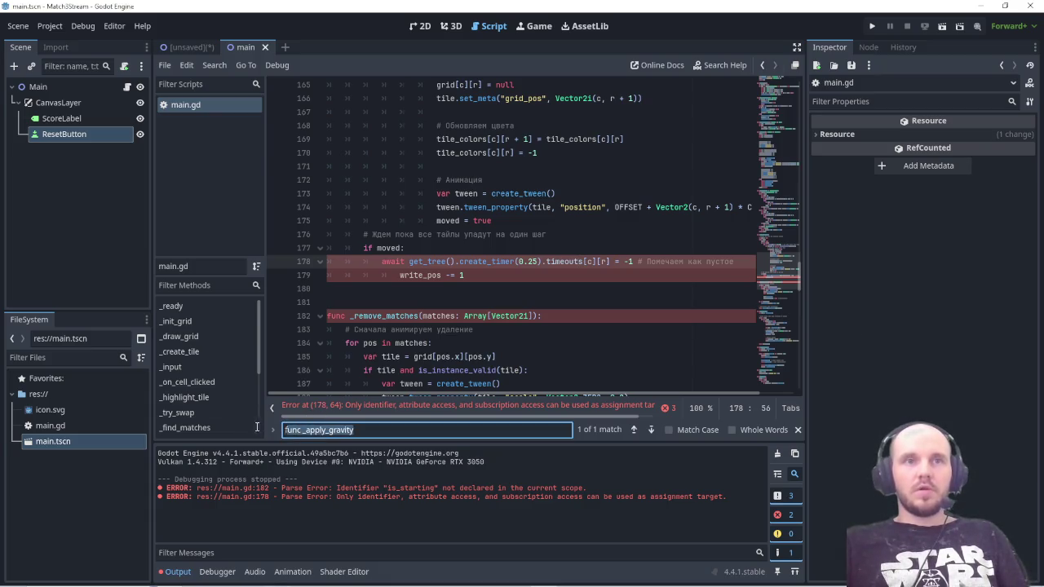
{"action": "type", "text": "func _fill_empty"}
{"action": "scroll", "coordinate": [617, 331], "scroll_direction": "down", "scroll_amount": 3}
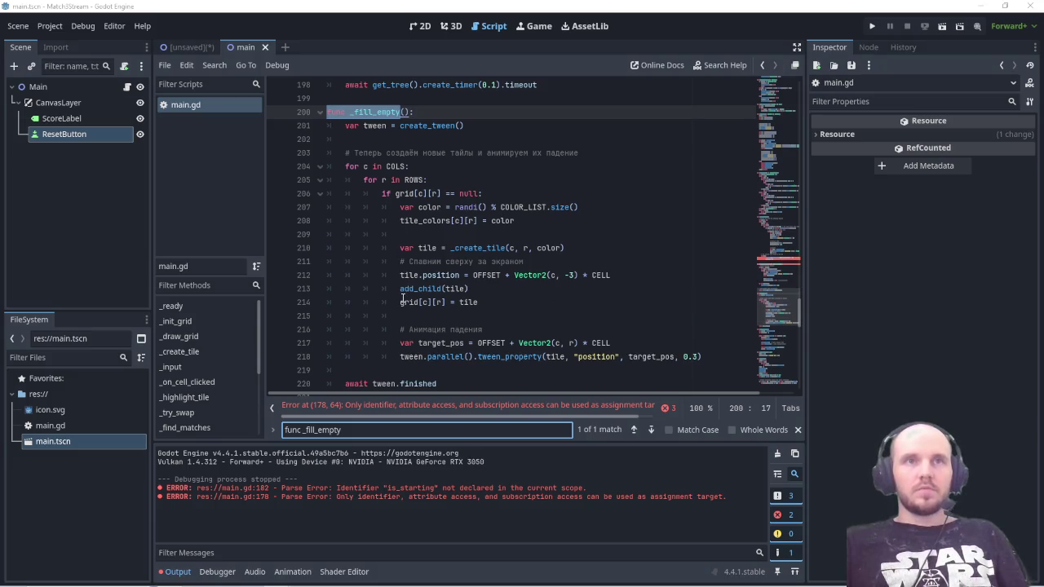
Step: Replace _fill_empty with the version collecting spawned tiles into a new_tiles array
{"action": "mouse_move", "coordinate": [450, 384]}
{"action": "left_mouse_down"}
{"action": "mouse_move", "coordinate": [339, 385]}
{"action": "mouse_move", "coordinate": [345, 179]}
{"action": "mouse_move", "coordinate": [328, 115]}
{"action": "left_mouse_up"}
{"action": "key", "text": "ctrl+v"}
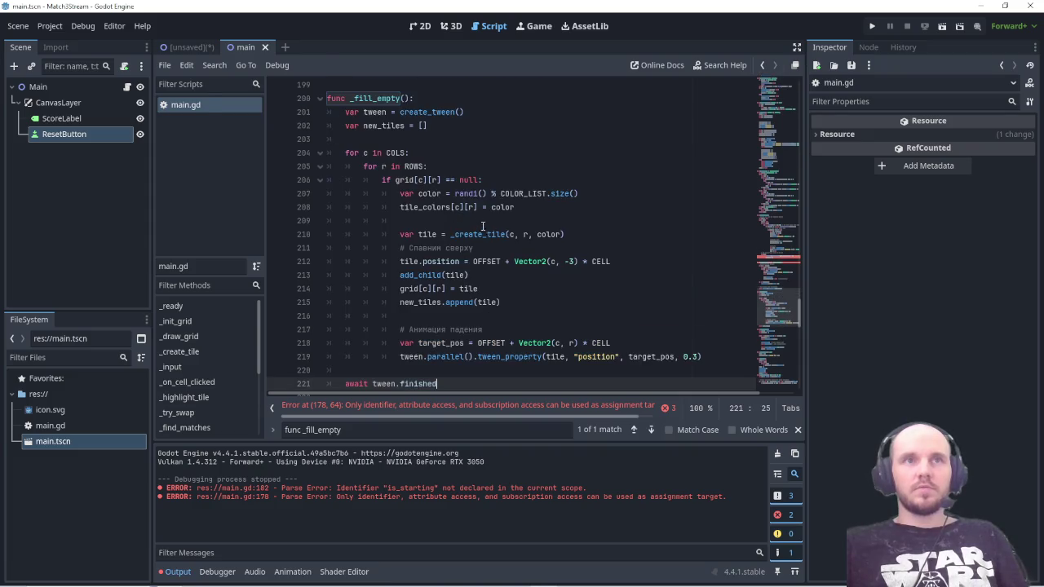
{"action": "scroll", "coordinate": [478, 235], "scroll_direction": "down", "scroll_amount": 2}
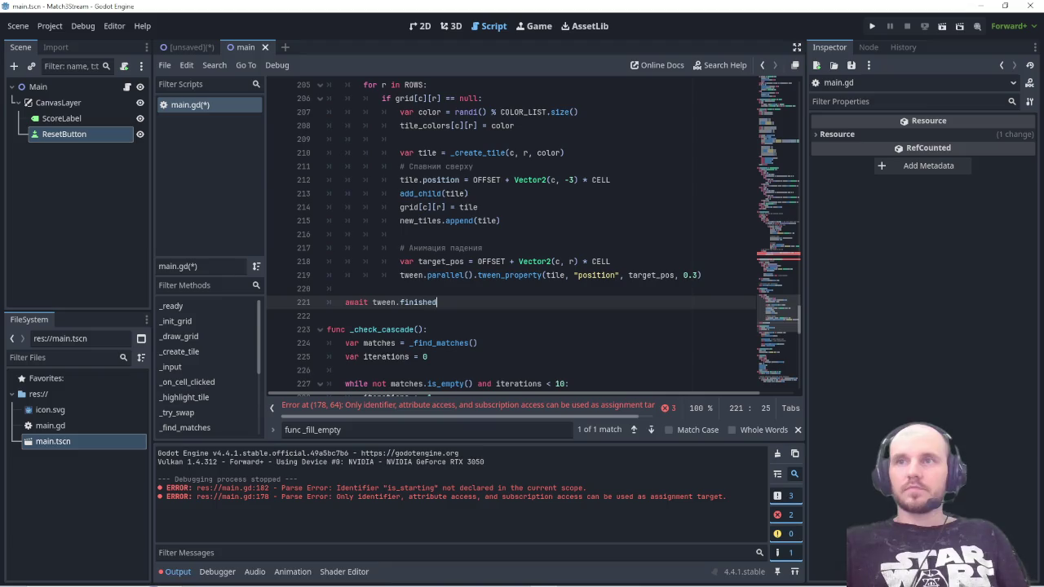
Step: Search the script for _check_cascade
{"action": "double_click", "coordinate": [348, 430]}
{"action": "type", "text": "_check_cascade"}
{"action": "scroll", "coordinate": [591, 327], "scroll_direction": "down", "scroll_amount": 2}
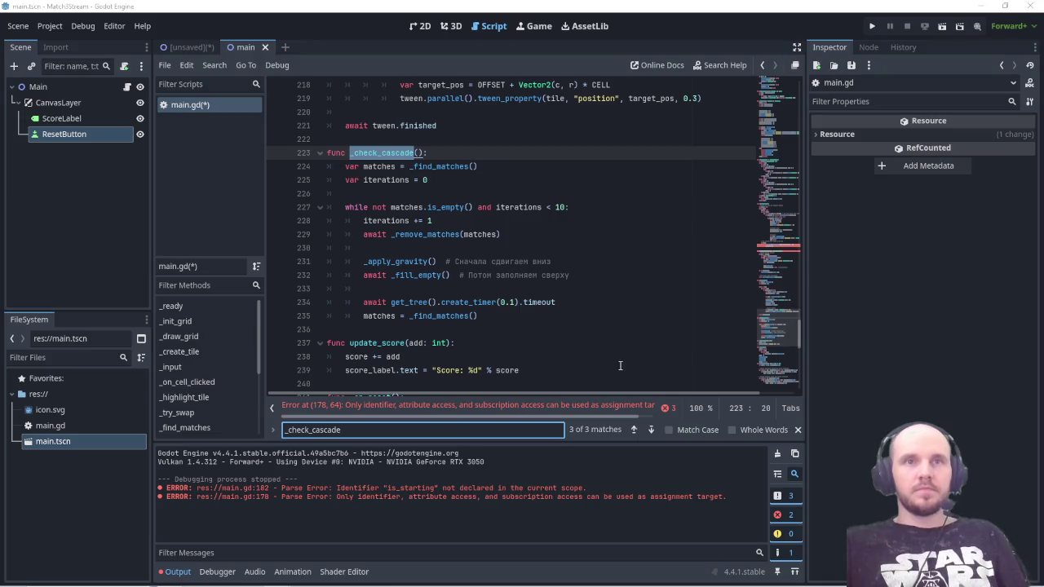
Step: Replace _check_cascade to await gravity, filling and a 0.2 s timer, then save and run with F5
{"action": "mouse_move", "coordinate": [479, 316]}
{"action": "left_mouse_down"}
{"action": "mouse_move", "coordinate": [351, 207]}
{"action": "mouse_move", "coordinate": [328, 153]}
{"action": "left_mouse_up"}
{"action": "key", "text": "ctrl+v"}
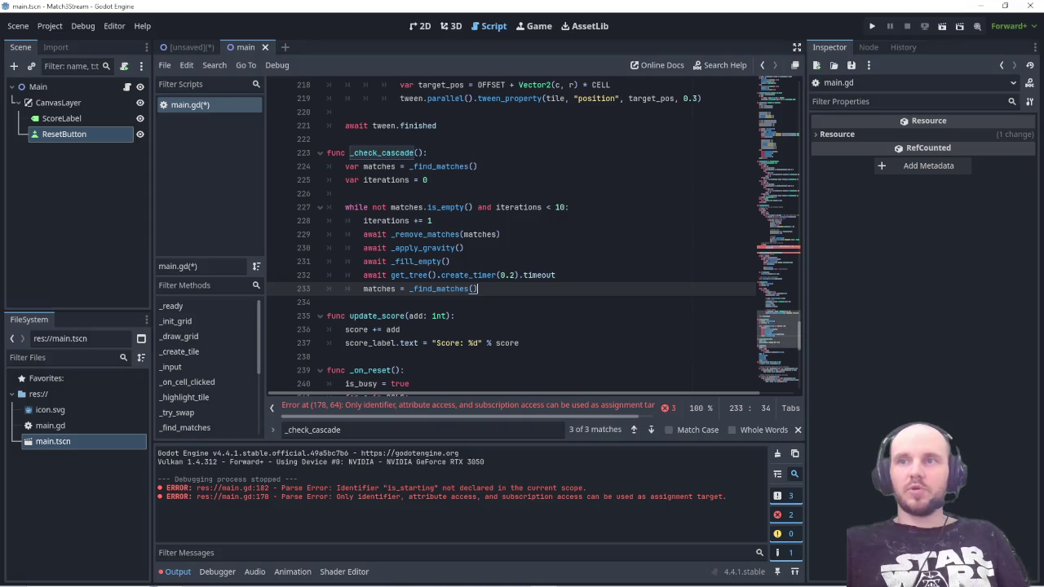
{"action": "key", "text": "ctrl+s"}
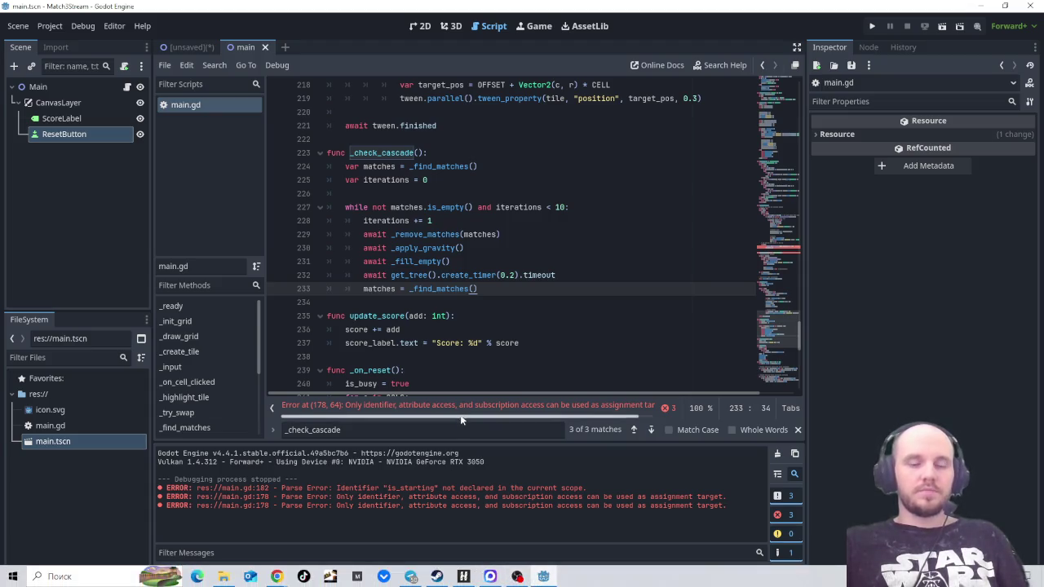
{"action": "key", "text": "F5"}
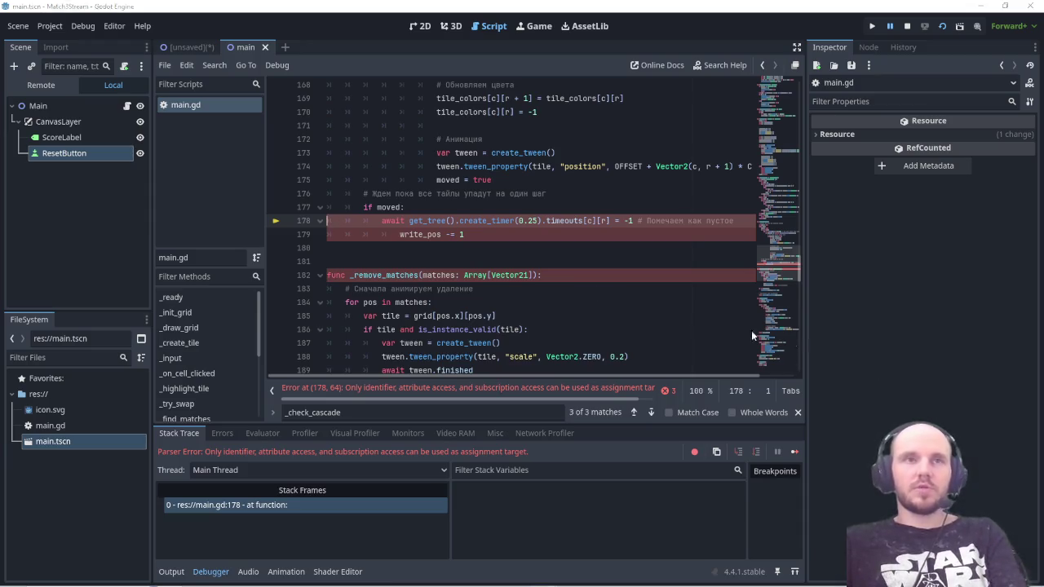
{"action": "key", "text": "Print"}
{"action": "mouse_move", "coordinate": [140, 179]}
{"action": "left_mouse_down"}
{"action": "mouse_move", "coordinate": [319, 296]}
{"action": "mouse_move", "coordinate": [824, 554]}
{"action": "left_mouse_up"}
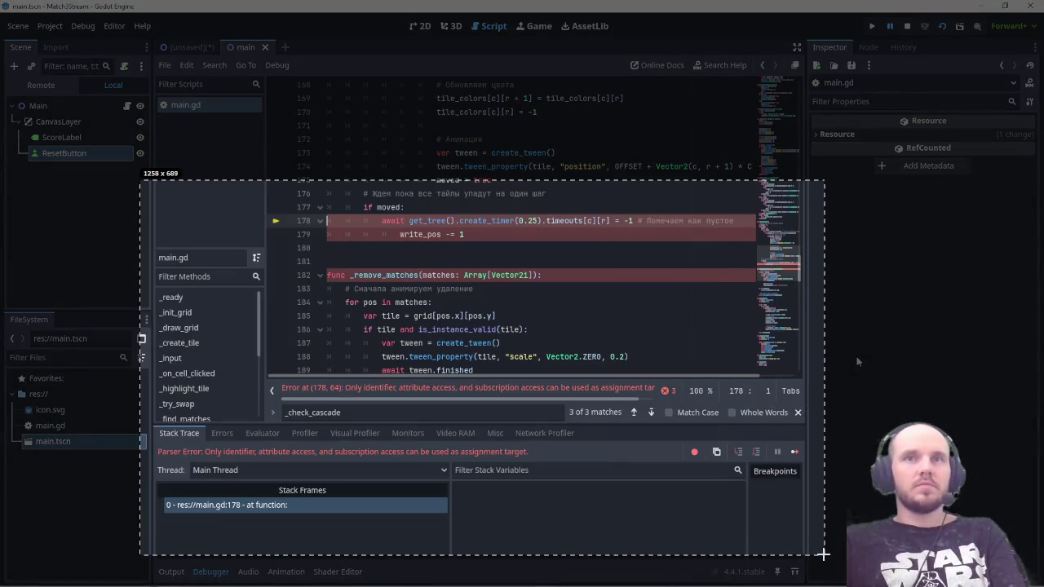
{"action": "left_click", "coordinate": [839, 476]}
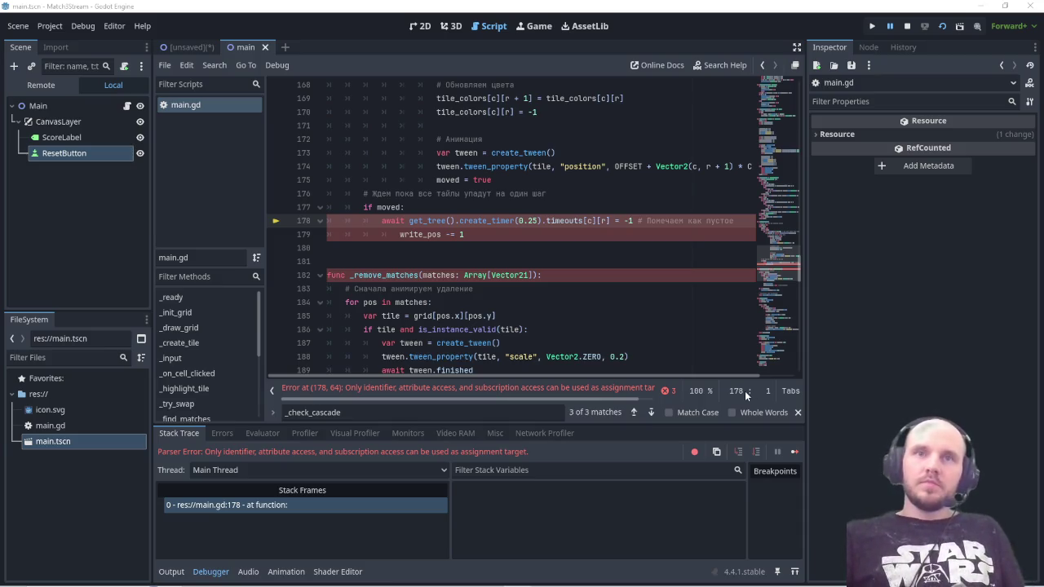
{"action": "mouse_move", "coordinate": [510, 581]}
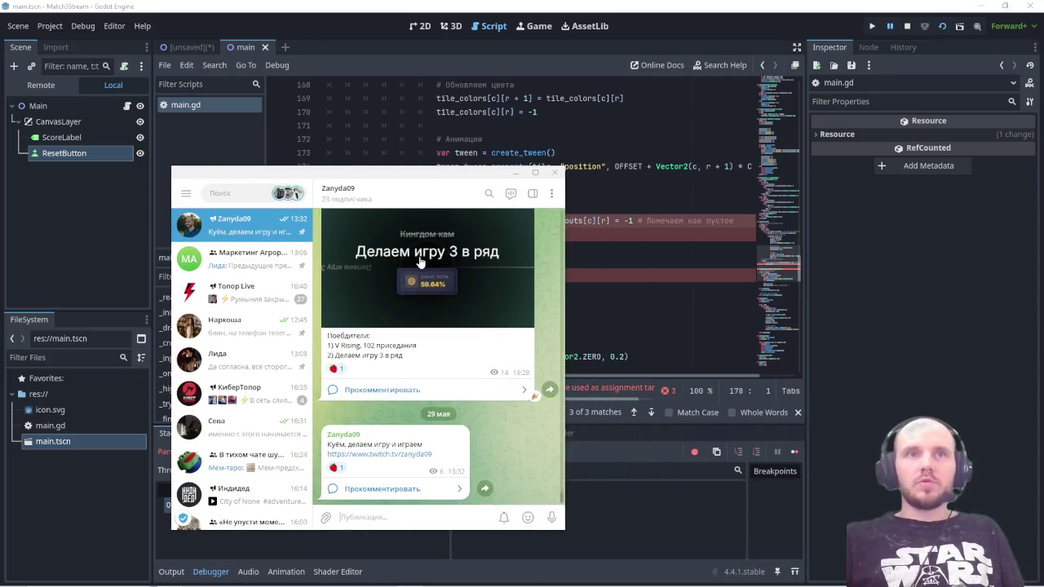
{"action": "left_click", "coordinate": [418, 265]}
{"action": "left_click", "coordinate": [417, 454]}
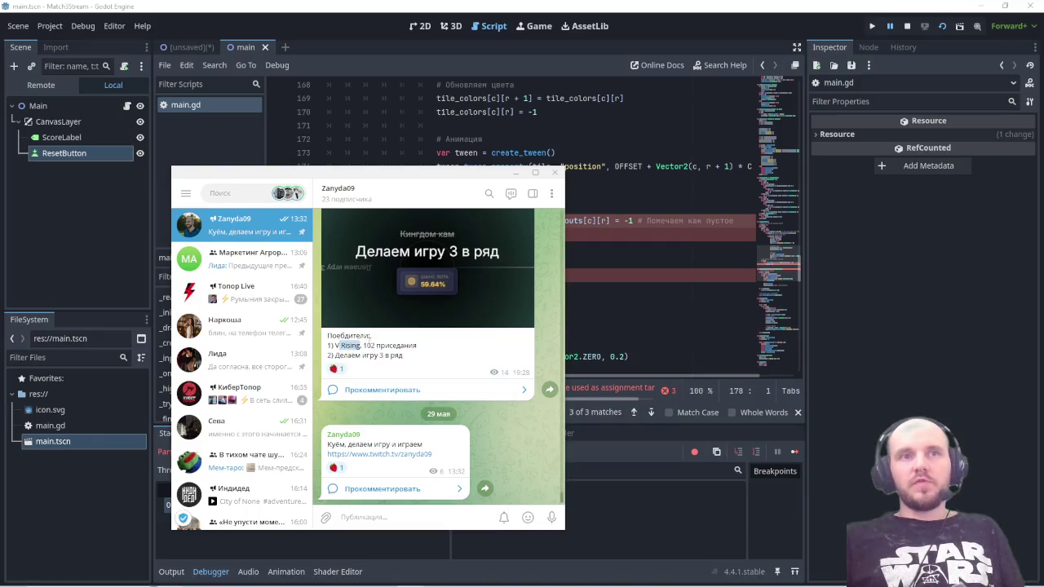
{"action": "left_click", "coordinate": [454, 269]}
{"action": "left_click", "coordinate": [503, 443]}
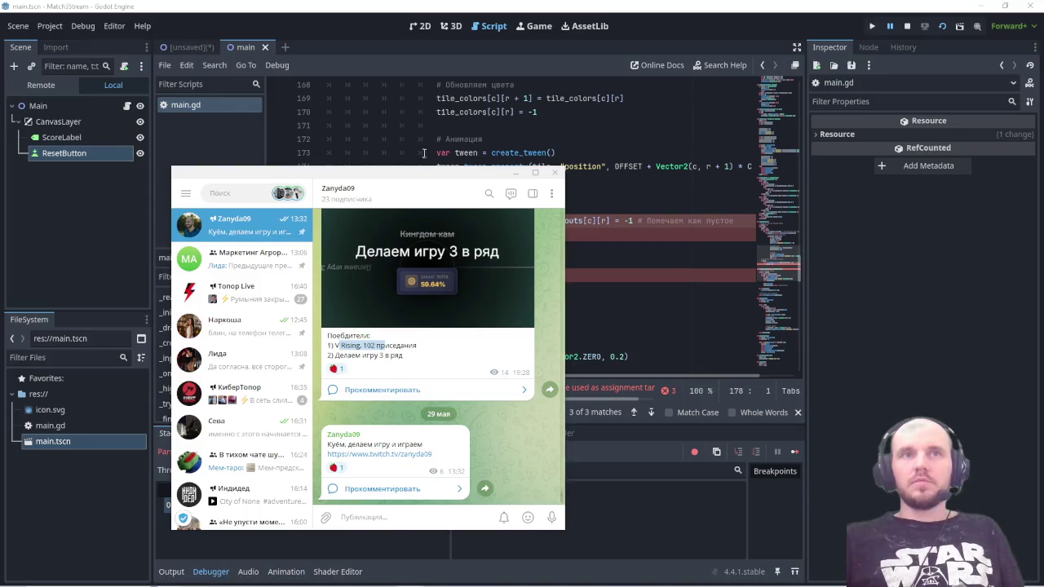
{"action": "key", "text": "super+Down"}
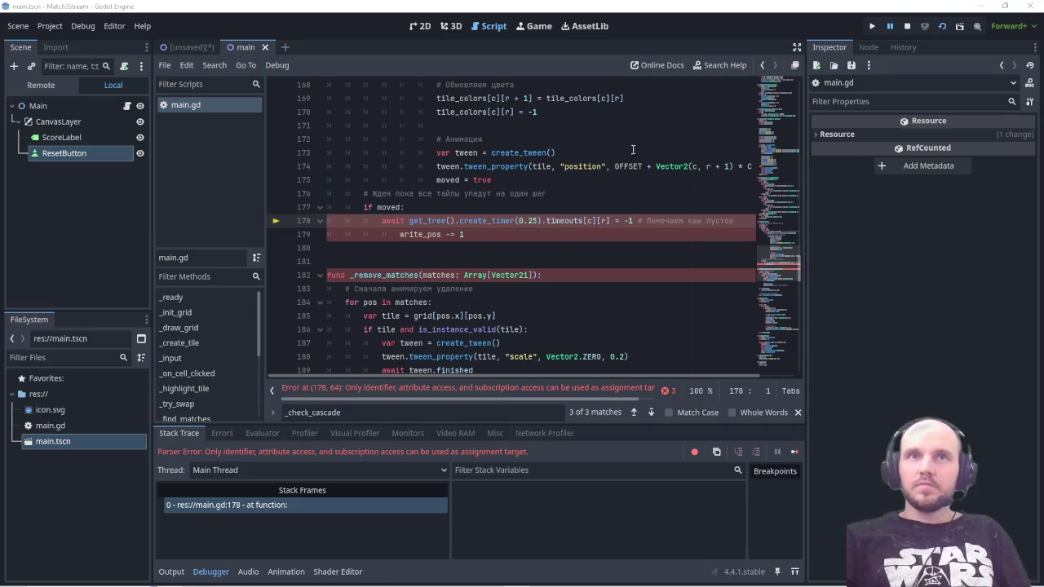
Step: Close the game window, search Yandex for 'клауд код', and open the Claude Code by Anthropic result
{"action": "left_click", "coordinate": [982, 8]}
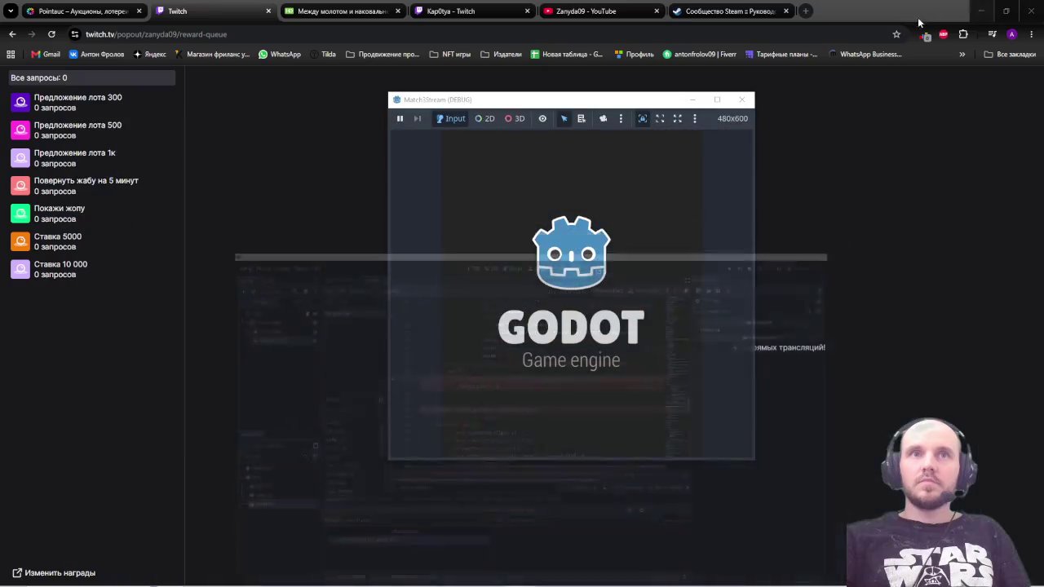
{"action": "left_click", "coordinate": [742, 100]}
{"action": "left_click", "coordinate": [805, 12]}
{"action": "type", "text": "клауд код - он пишет лучше"}
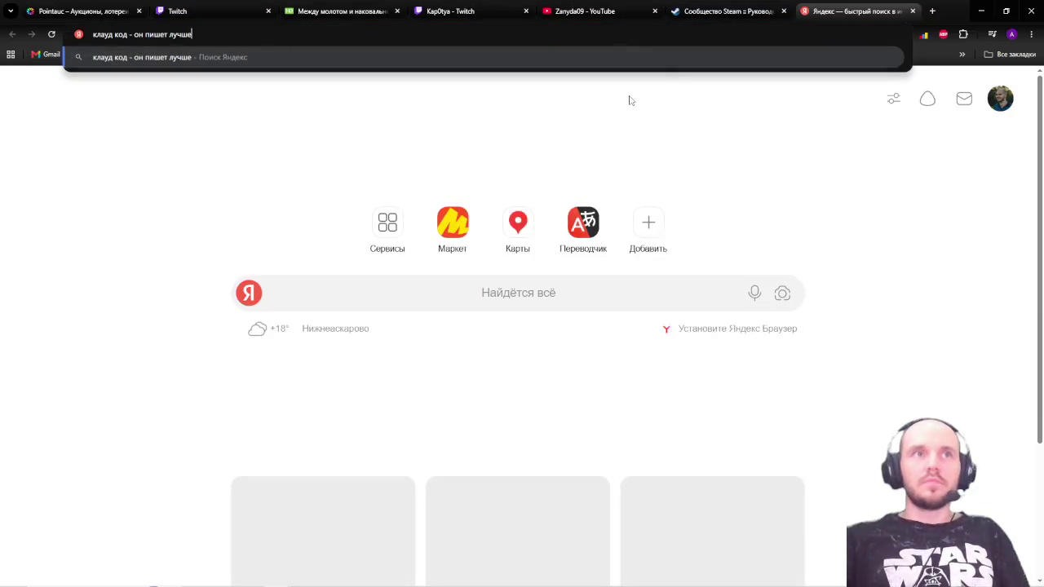
{"action": "key", "text": "BackSpace"}
{"action": "key", "text": "BackSpace"}
{"action": "key", "text": "BackSpace"}
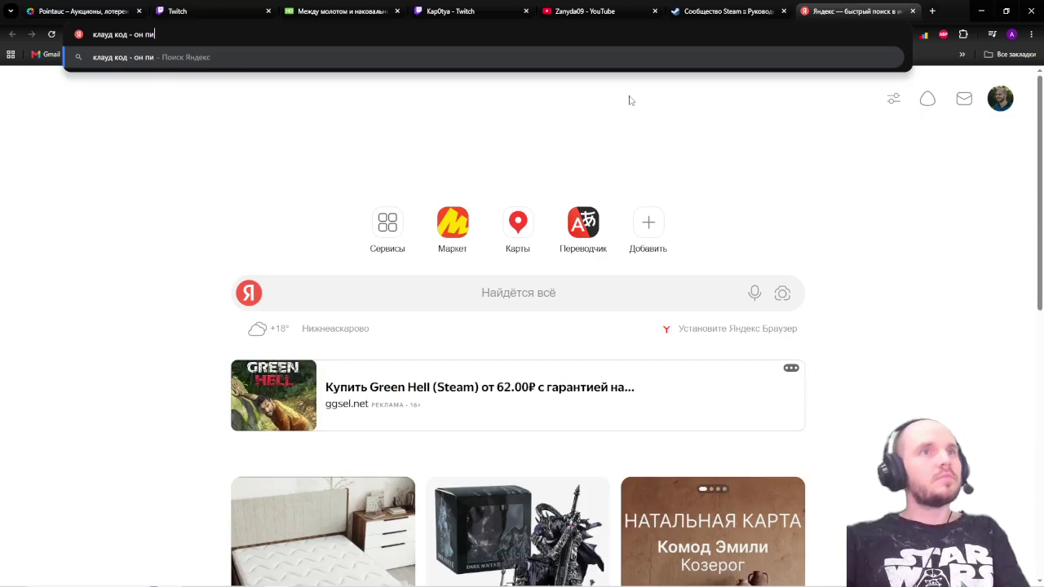
{"action": "key", "text": "Return"}
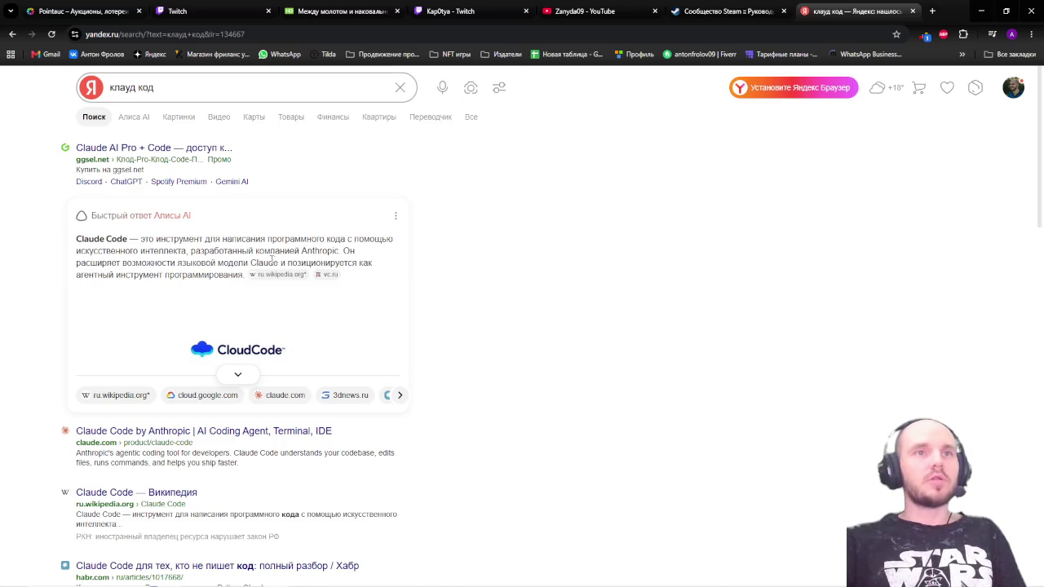
{"action": "scroll", "coordinate": [241, 298], "scroll_direction": "down", "scroll_amount": 2}
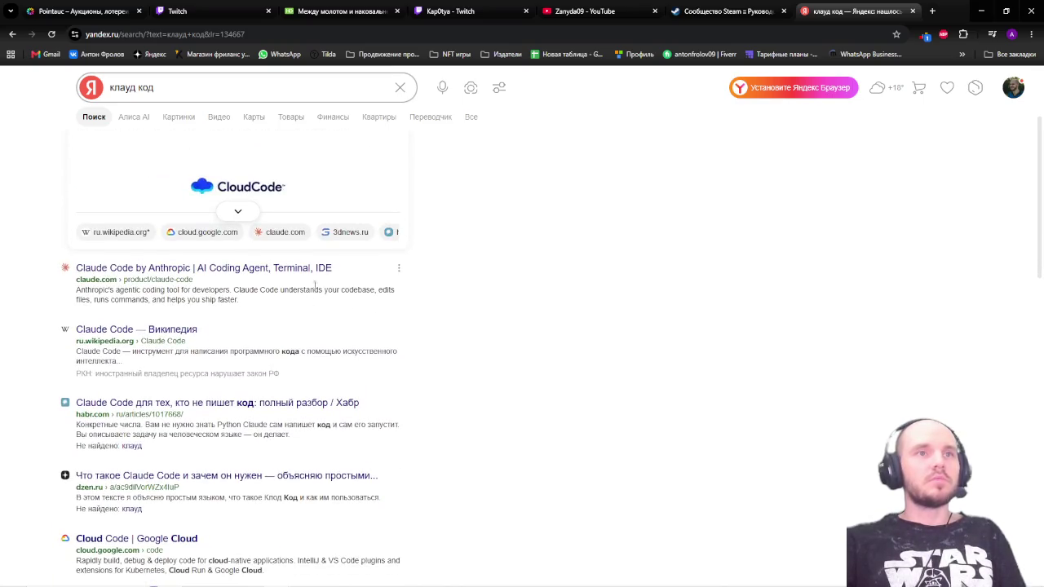
{"action": "left_click", "coordinate": [310, 269]}
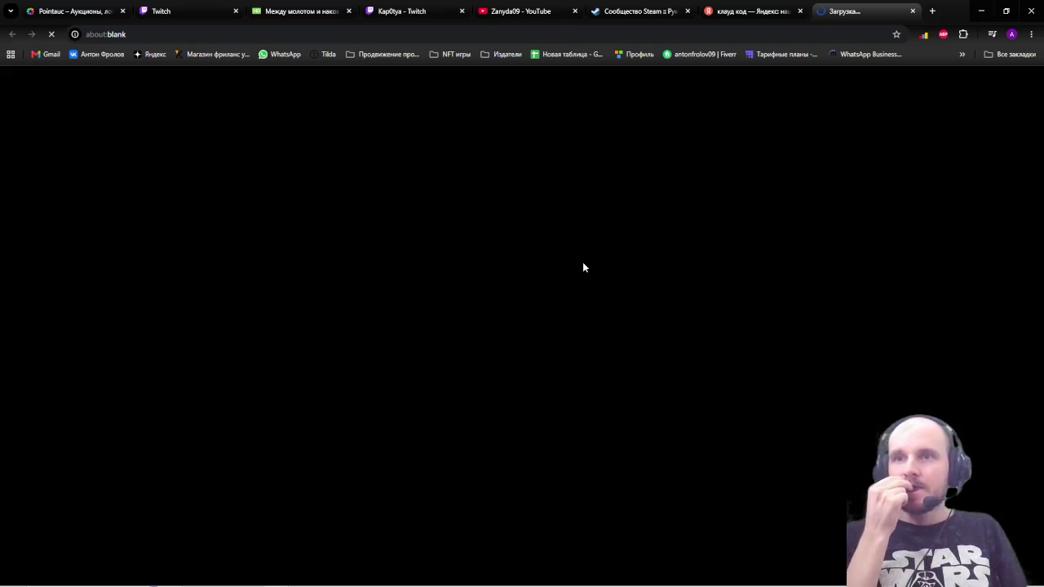
Step: Retry claude.com, close its failed tab, check the Twitch and Pointauc tabs, then return to Godot
{"action": "key", "text": "F5"}
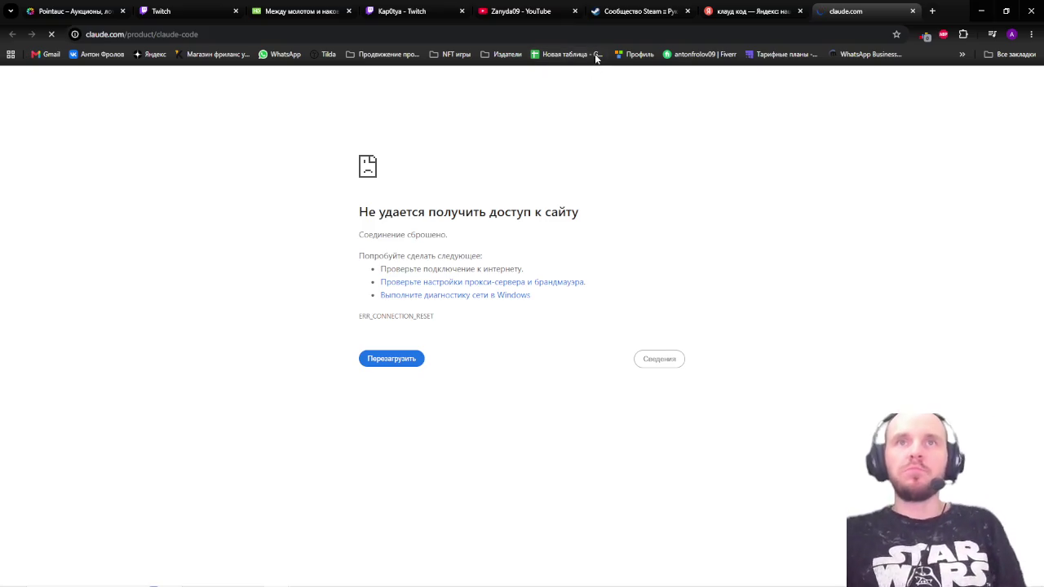
{"action": "left_click", "coordinate": [913, 11]}
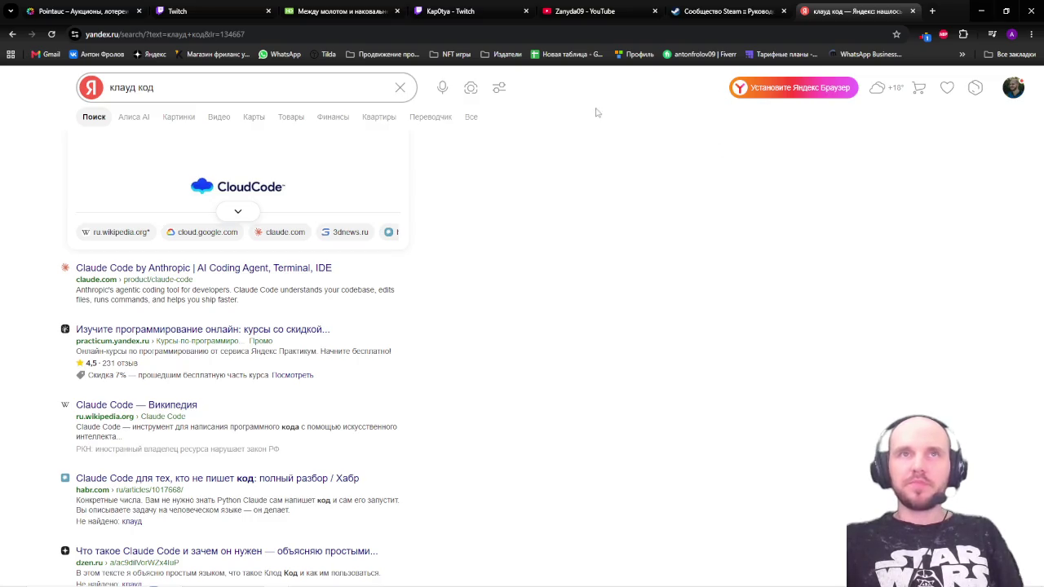
{"action": "left_click", "coordinate": [187, 9]}
{"action": "left_click", "coordinate": [78, 10]}
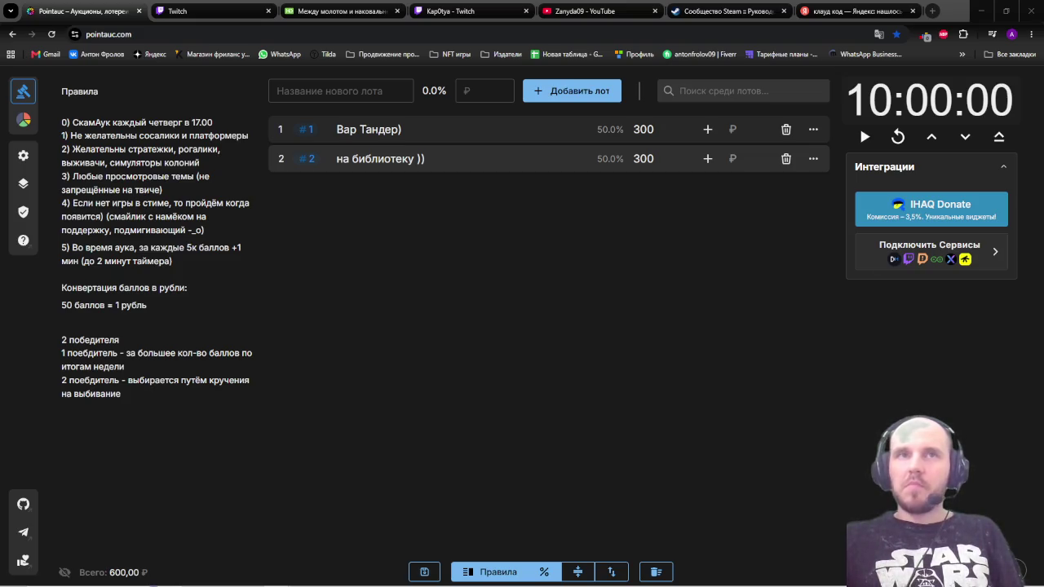
{"action": "left_click", "coordinate": [544, 578]}
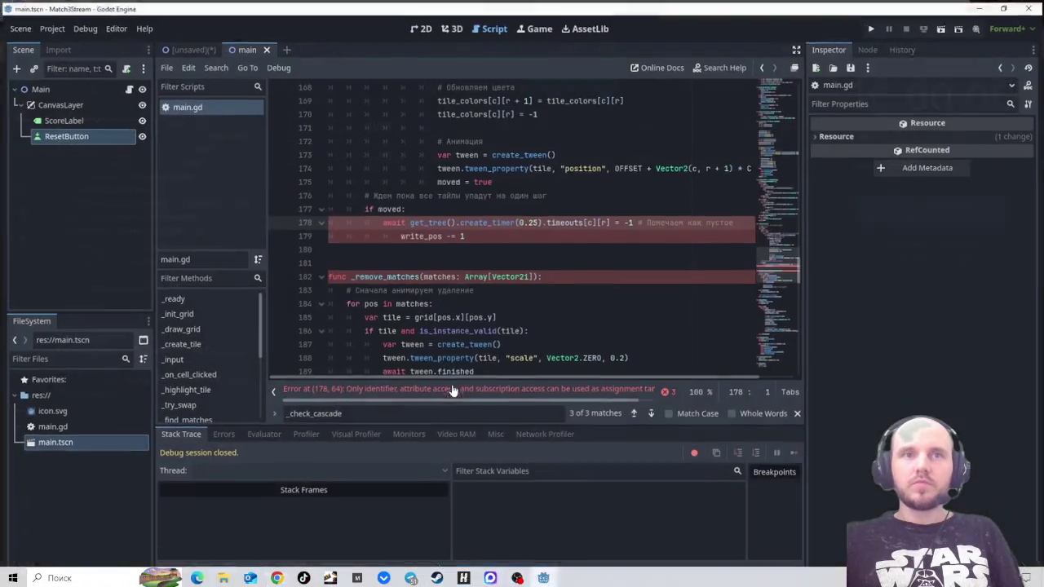
Step: Trim line 178 so it ends at .timeouts and save main.gd
{"action": "scroll", "coordinate": [509, 315], "scroll_direction": "up", "scroll_amount": 1}
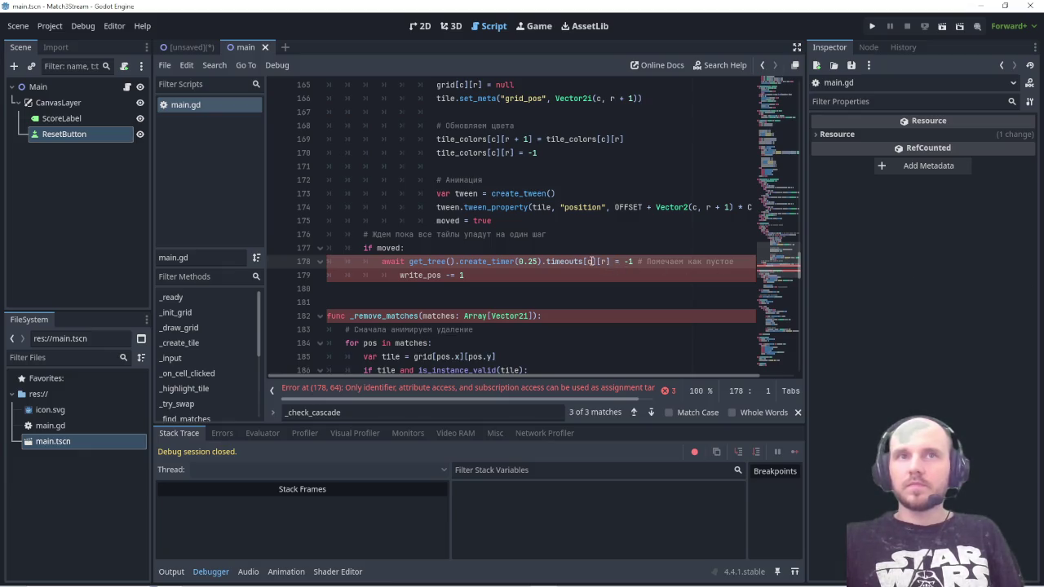
{"action": "left_click_drag", "start_coordinate": [583, 261], "coordinate": [740, 261]}
{"action": "key", "text": "BackSpace"}
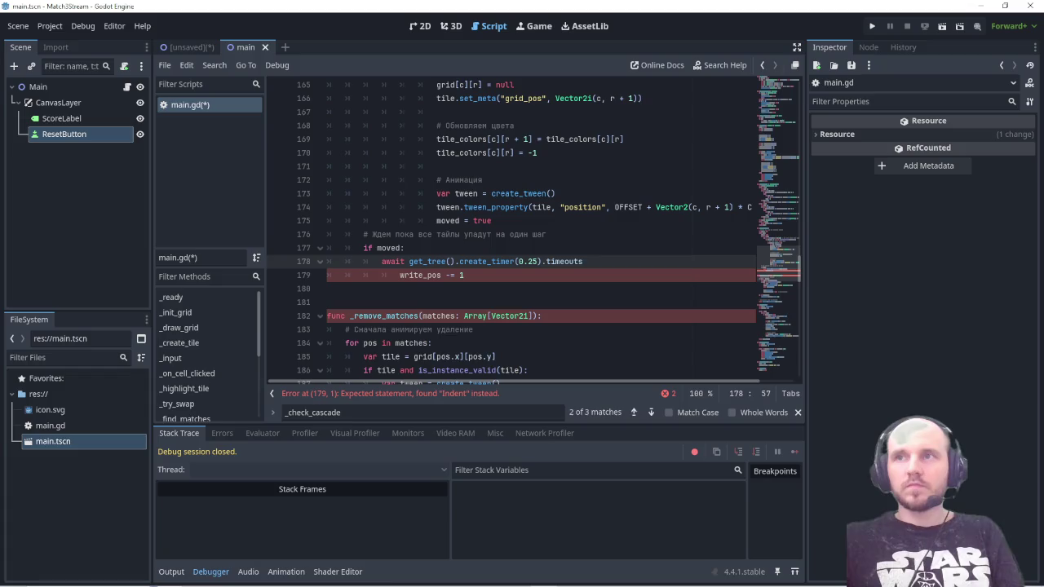
{"action": "key", "text": "ctrl+s"}
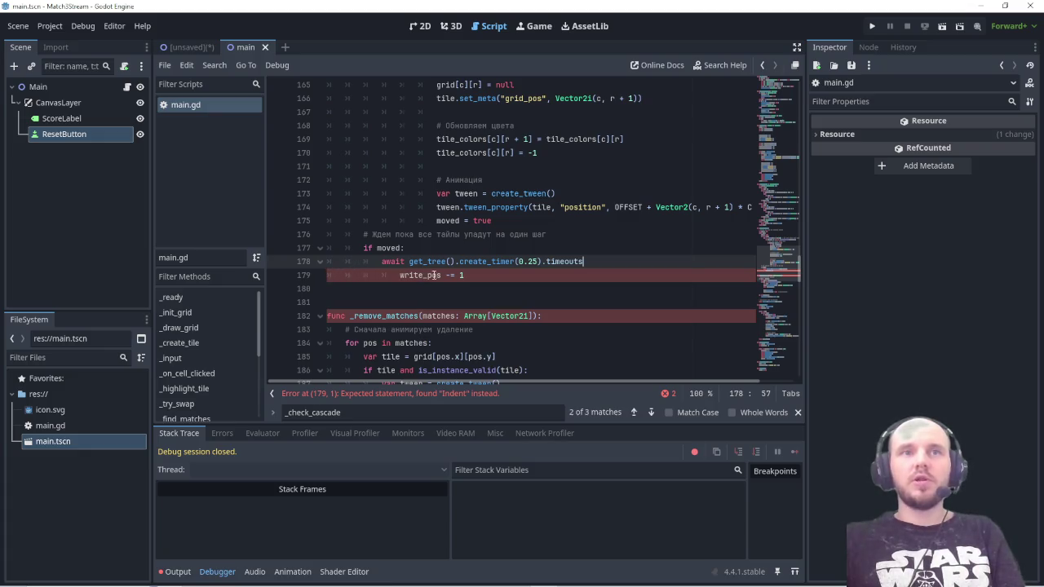
Step: Delete the write_pos -= 1 line entirely and save the script again
{"action": "triple_click", "coordinate": [469, 276]}
{"action": "key", "text": "BackSpace"}
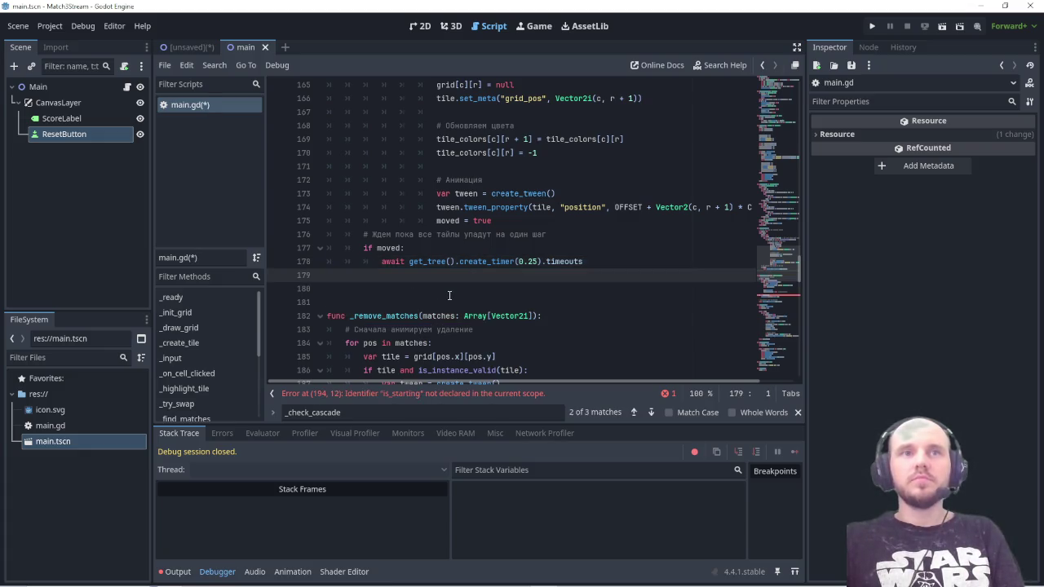
{"action": "key", "text": "BackSpace"}
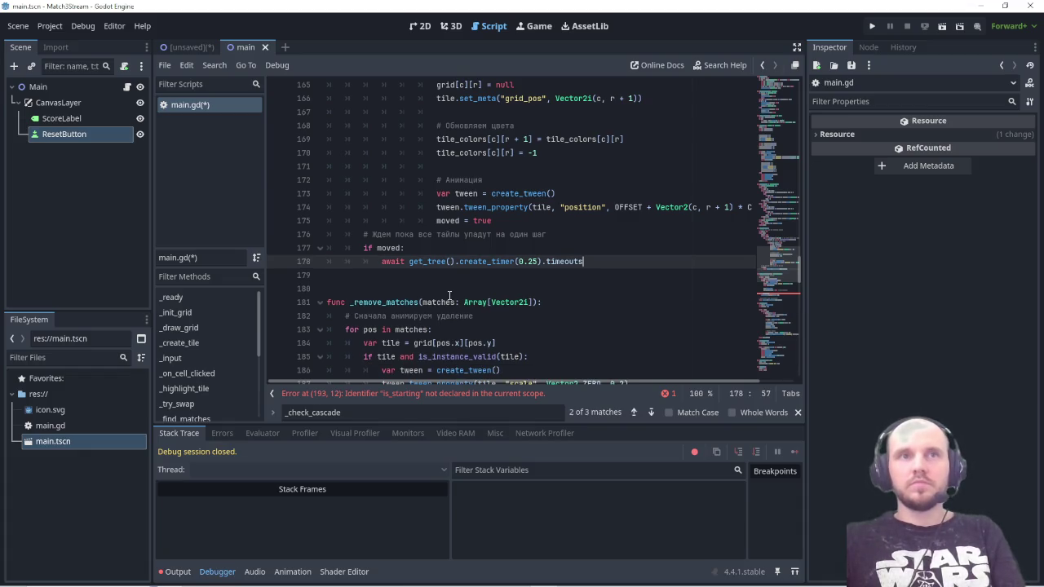
{"action": "scroll", "coordinate": [449, 296], "scroll_direction": "up", "scroll_amount": 5}
{"action": "scroll", "coordinate": [449, 296], "scroll_direction": "down", "scroll_amount": 5}
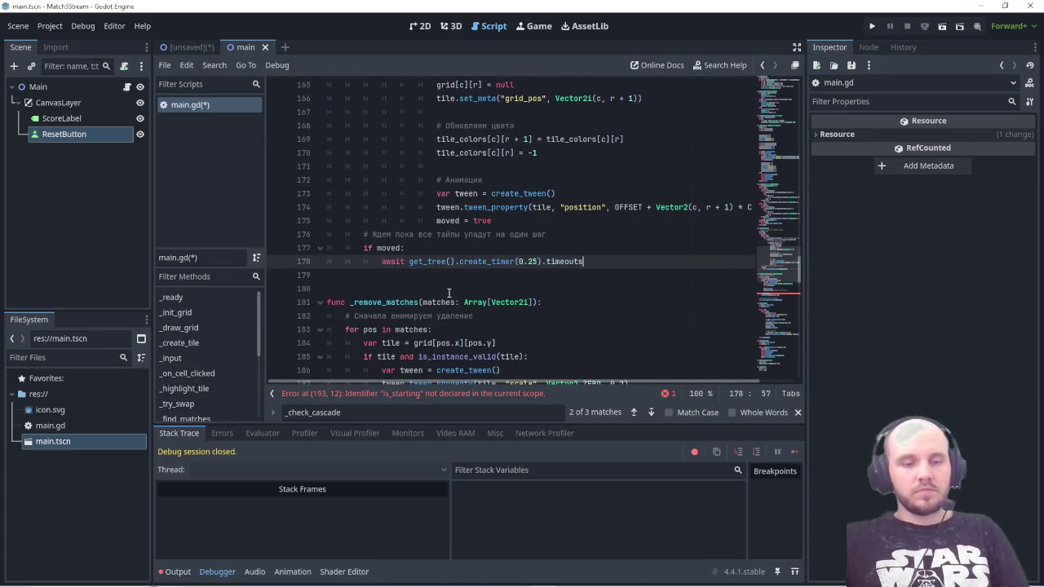
{"action": "key", "text": "ctrl+s"}
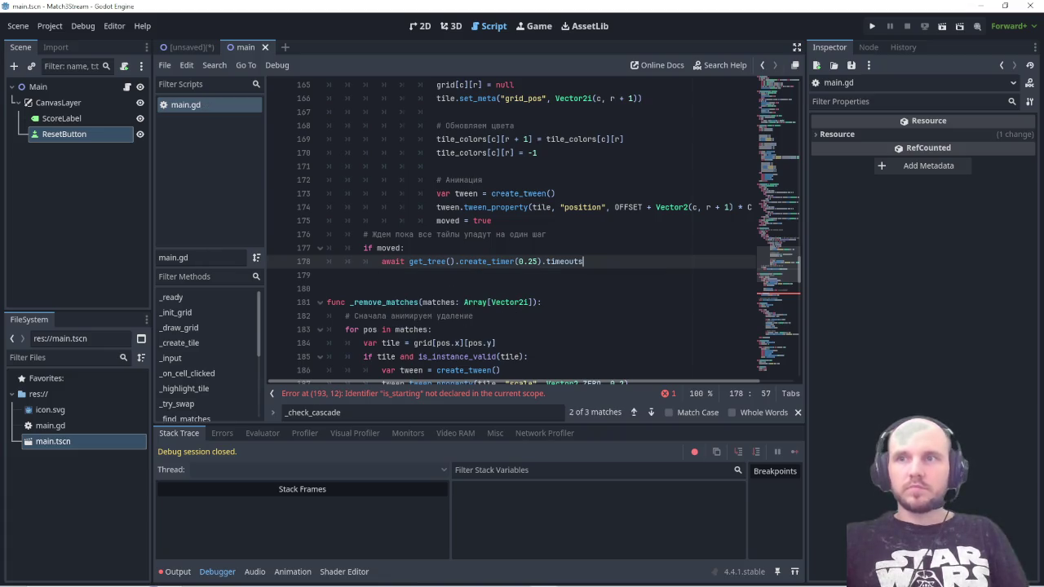
Step: Run the game and copy a screenshot of the code and the new is_starting error
{"action": "key", "text": "F5"}
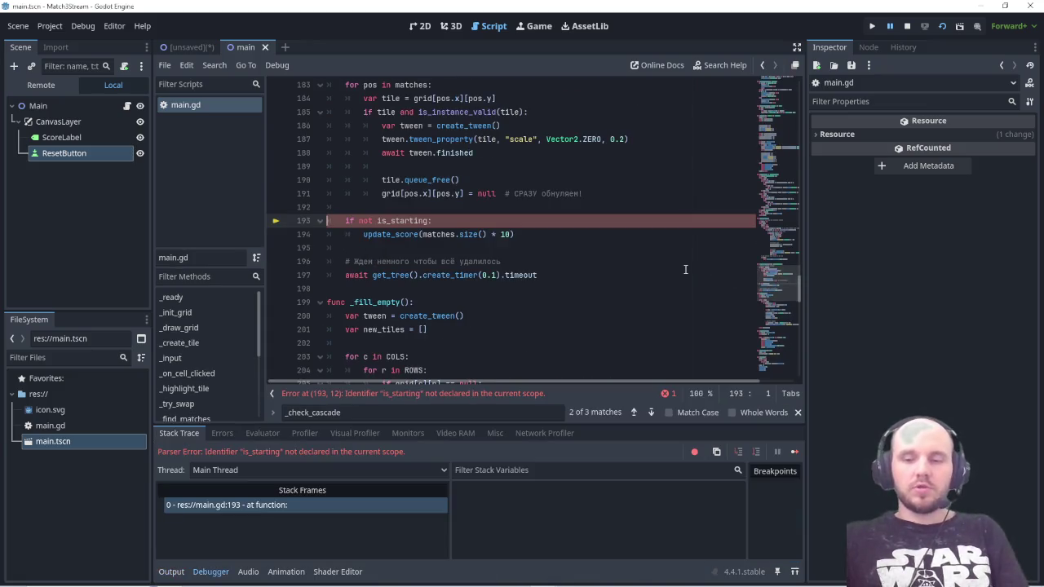
{"action": "key", "text": "Print"}
{"action": "mouse_move", "coordinate": [128, 178]}
{"action": "left_mouse_down"}
{"action": "mouse_move", "coordinate": [147, 203]}
{"action": "mouse_move", "coordinate": [650, 569]}
{"action": "left_mouse_up"}
{"action": "left_click", "coordinate": [668, 252]}
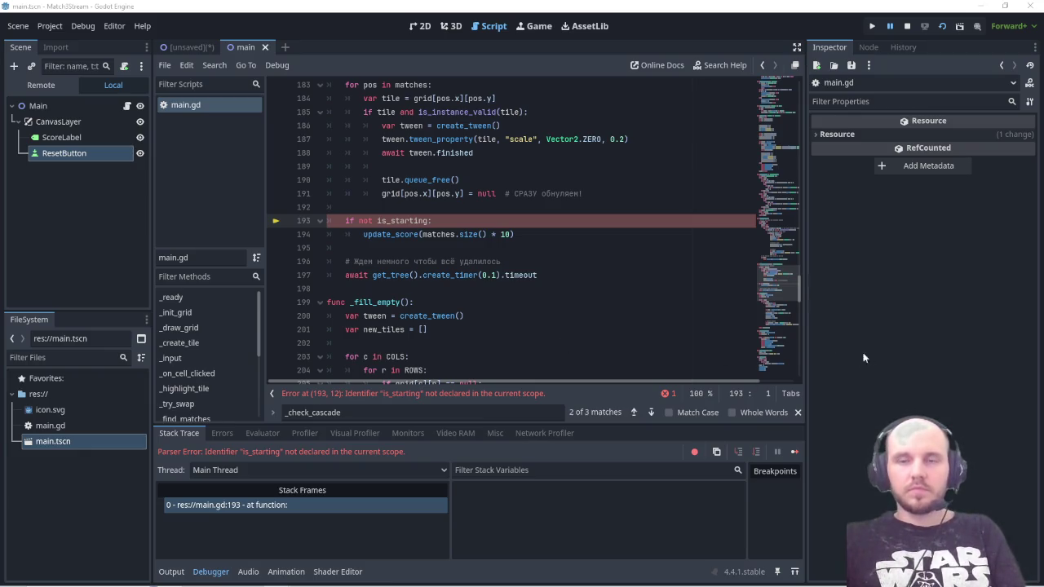
{"action": "key", "text": "Print"}
{"action": "mouse_move", "coordinate": [166, 193]}
{"action": "left_mouse_down"}
{"action": "mouse_move", "coordinate": [693, 498]}
{"action": "mouse_move", "coordinate": [818, 550]}
{"action": "left_mouse_up"}
{"action": "key", "text": "ctrl+c"}
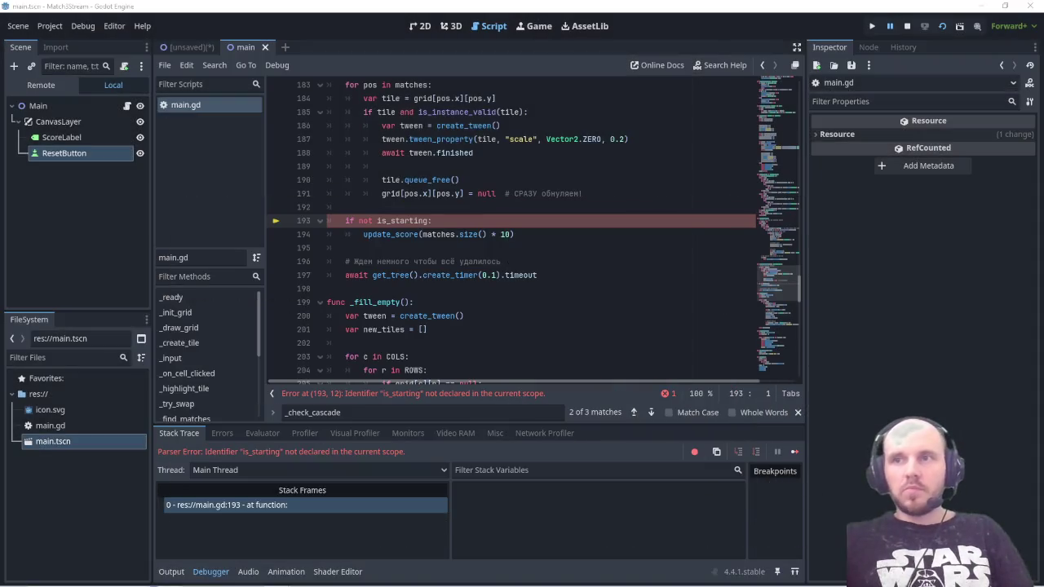